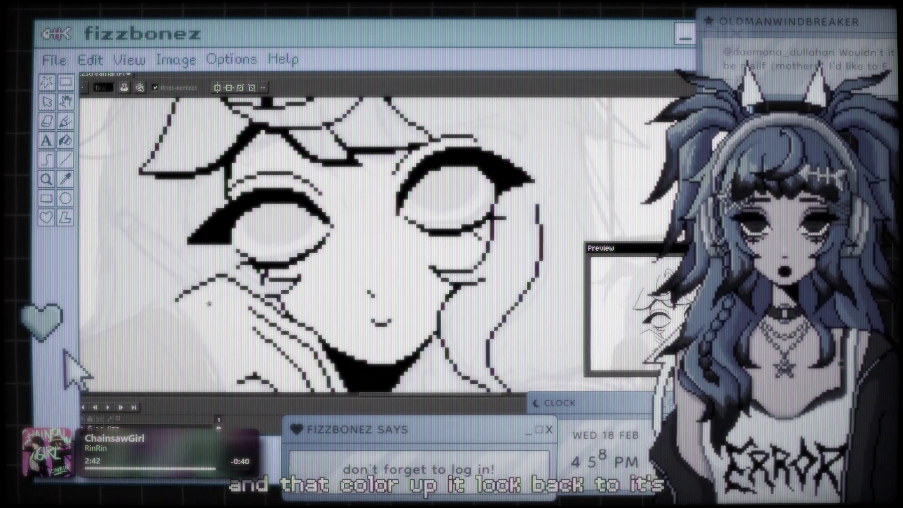
Step: Toggle the hair and face line layers on and off to check them against the eyes
scroll(342, 256, "down", 3)
scroll(353, 245, "up", 2)
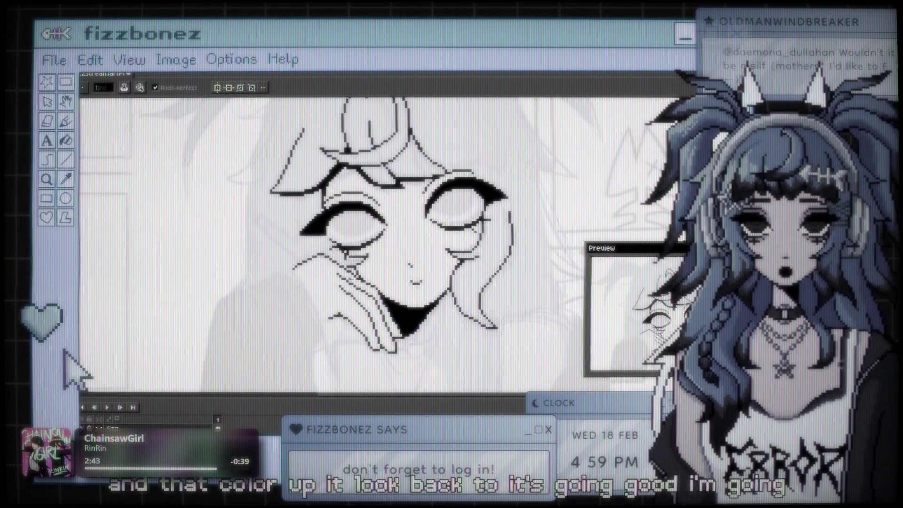
key("Right")
key("Left")
key("Right")
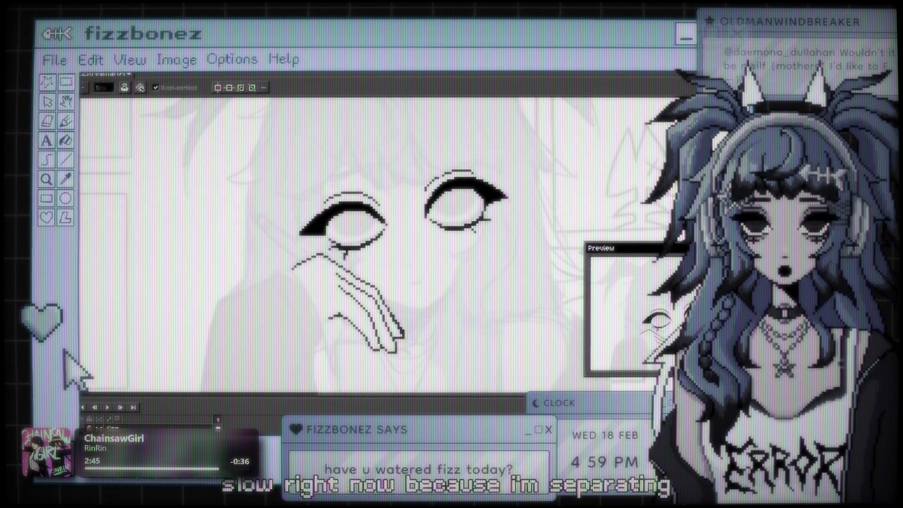
key("Left")
key("Right")
key("Left")
key("Right")
key("Left")
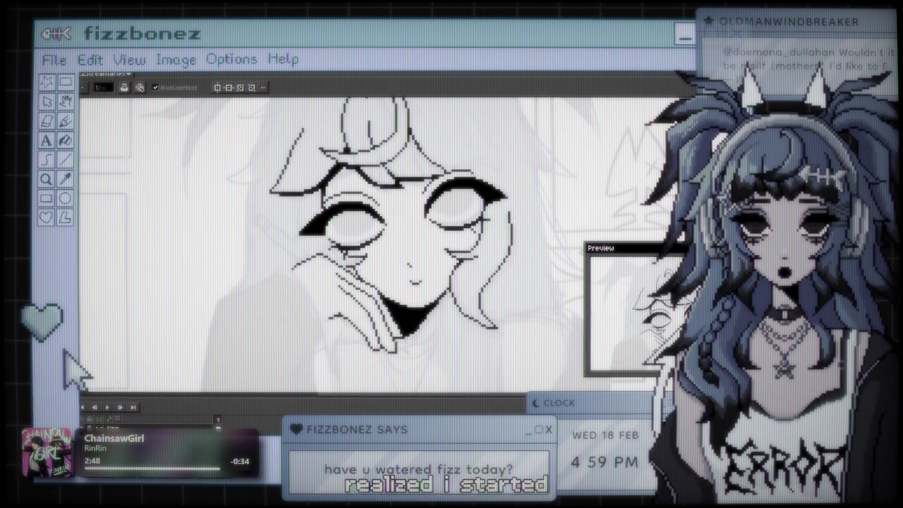
key("Right")
key("Left")
key("Right")
key("Left")
key("Right")
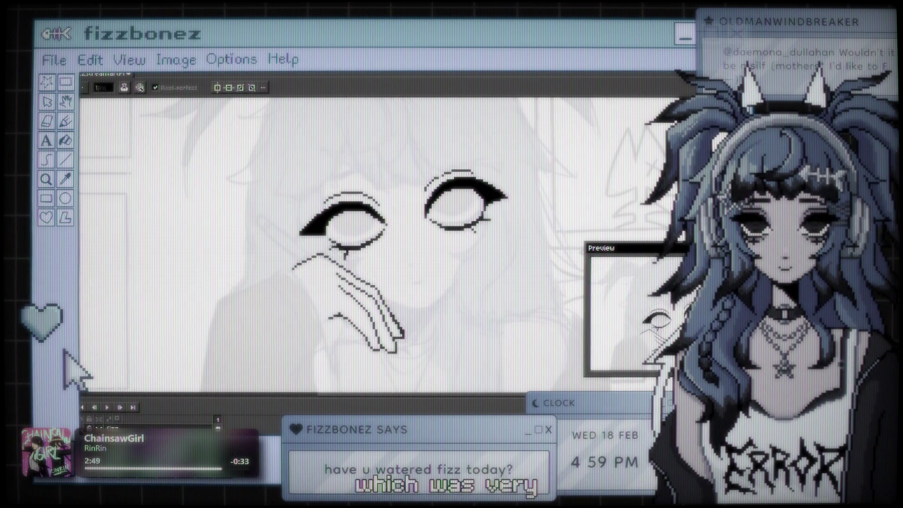
key("Left")
scroll(376, 245, "down", 2)
scroll(376, 245, "up", 1)
scroll(371, 245, "down", 3)
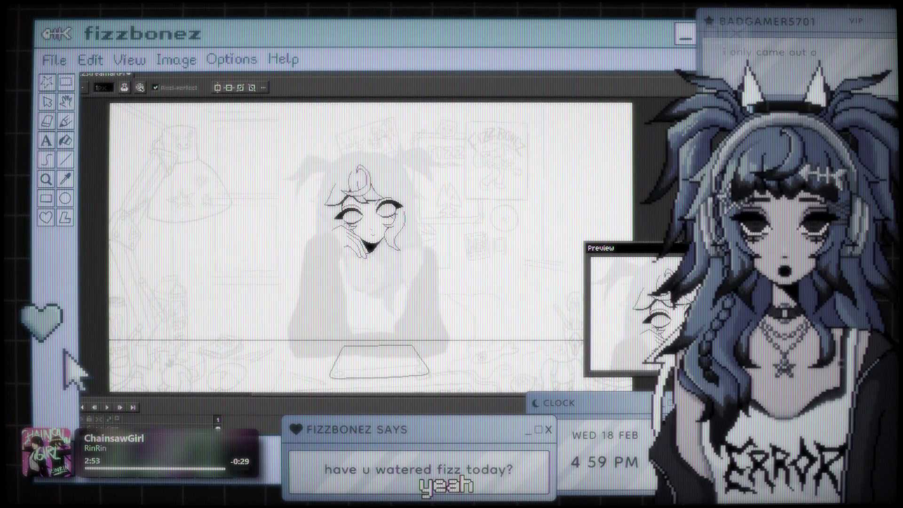
Step: Rename Layer 3 to 'eyes' in Layer Properties
key("shift+p")
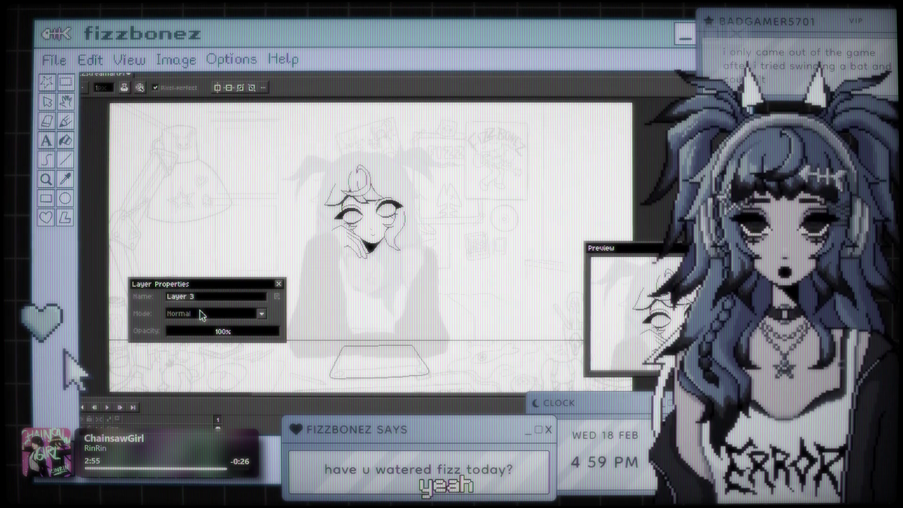
type("eyes")
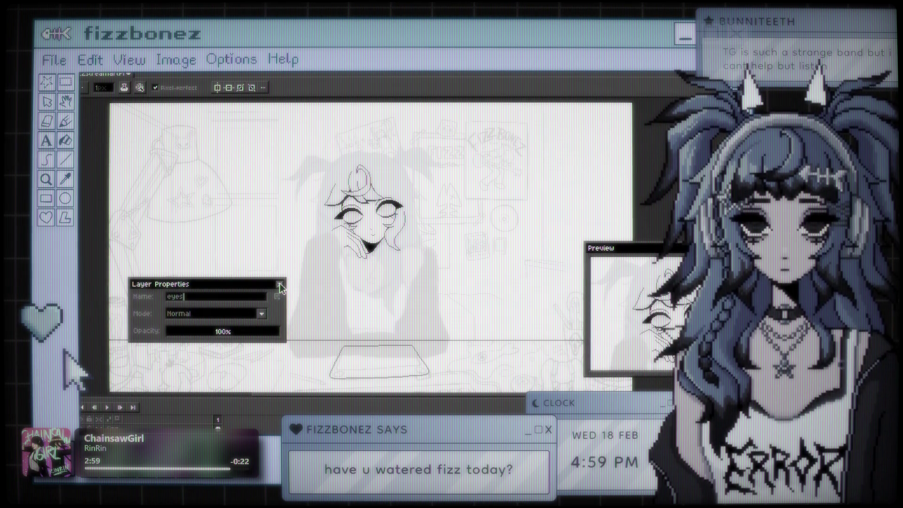
left_click(279, 285)
scroll(372, 247, "up", 5)
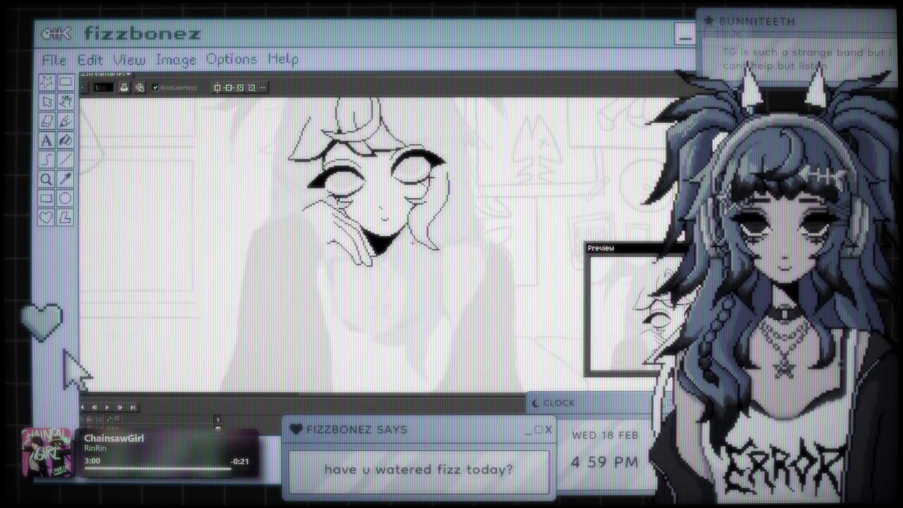
scroll(381, 274, "up", 2)
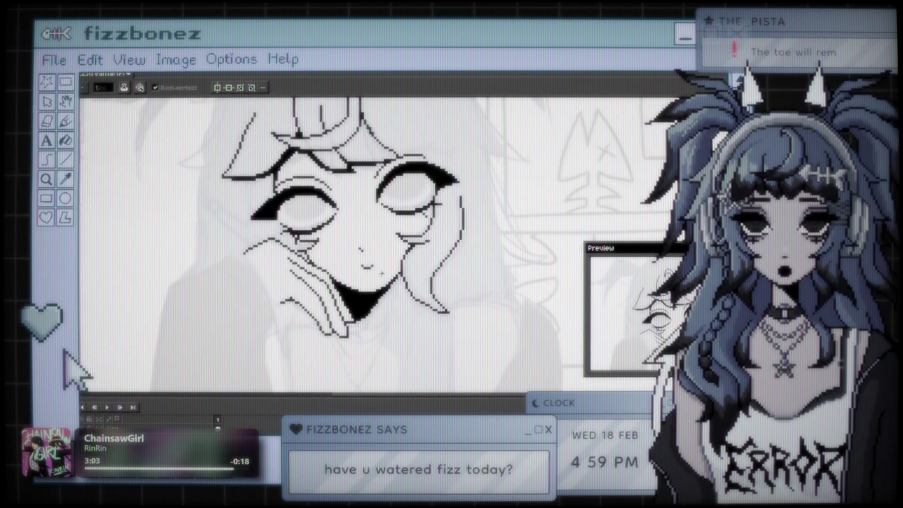
scroll(376, 280, "down", 2)
scroll(371, 287, "down", 1)
scroll(371, 286, "up", 3)
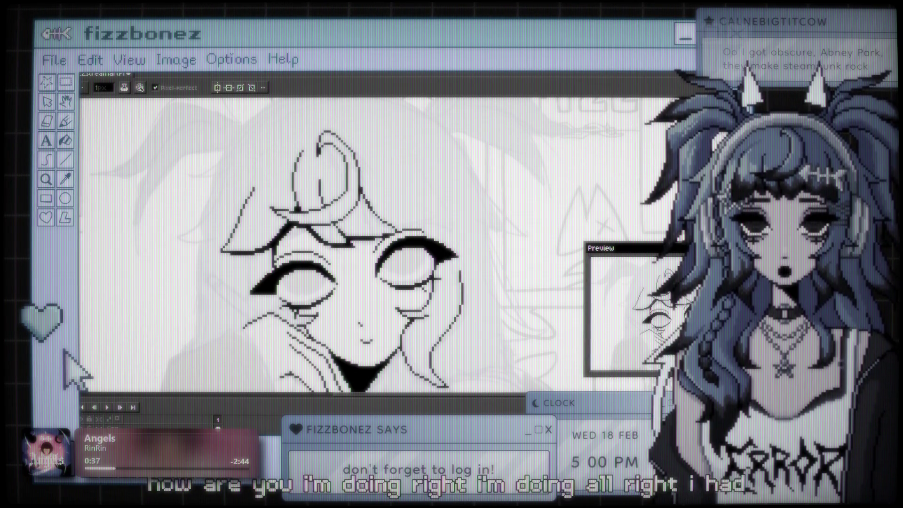
left_click_drag(443, 319, 425, 266)
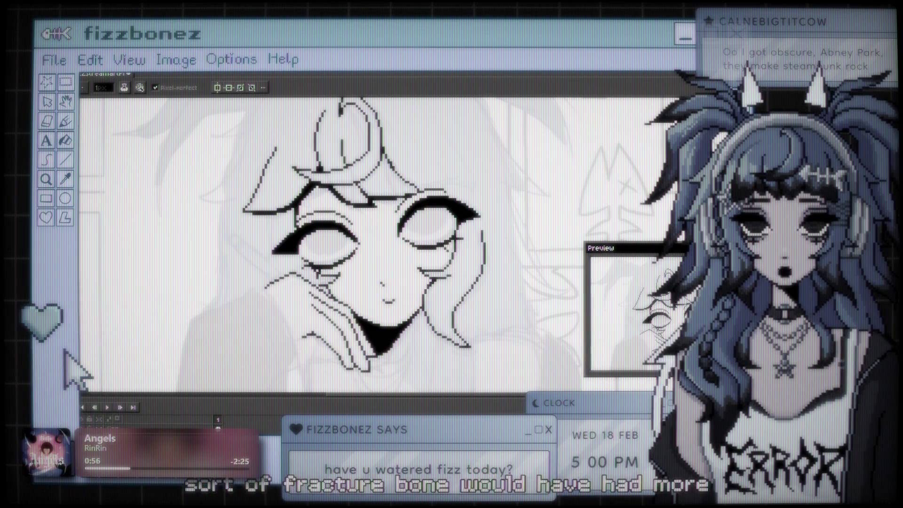
Step: Zoom in and shift the view of the face up and right
scroll(386, 163, "up", 2)
scroll(387, 162, "down", 1)
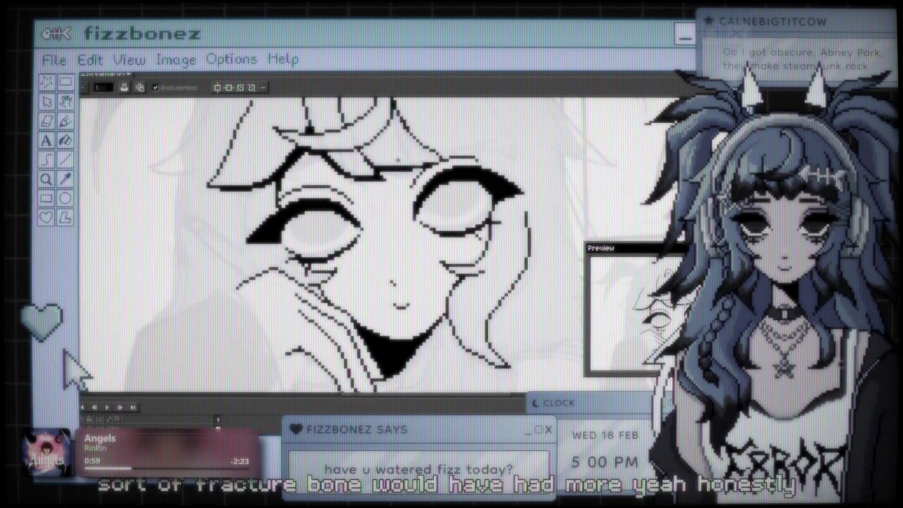
scroll(408, 172, "up", 1)
scroll(409, 172, "up", 1)
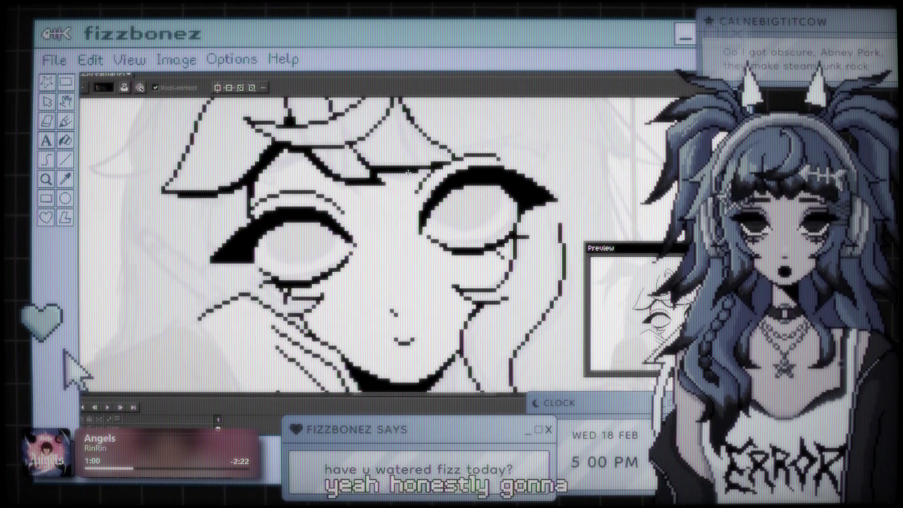
left_click_drag(409, 172, 422, 149)
scroll(419, 169, "down", 2)
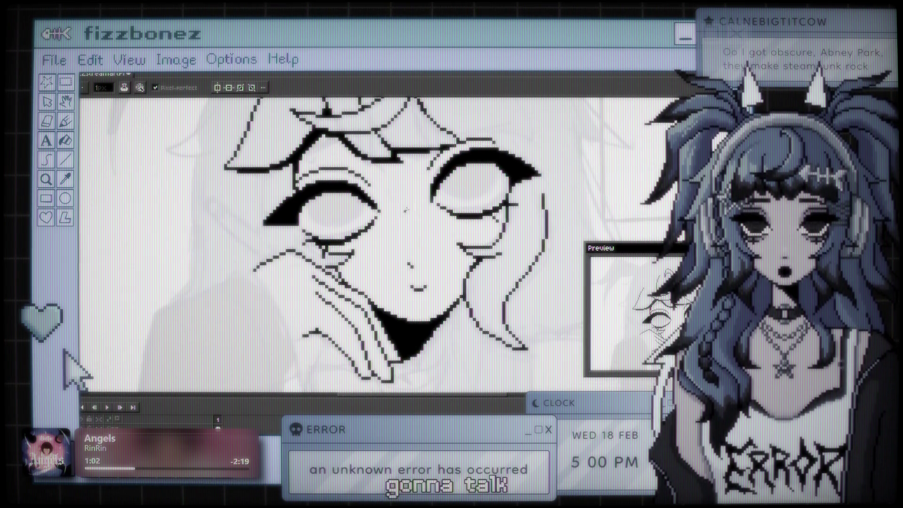
scroll(401, 220, "up", 1)
scroll(437, 195, "down", 4)
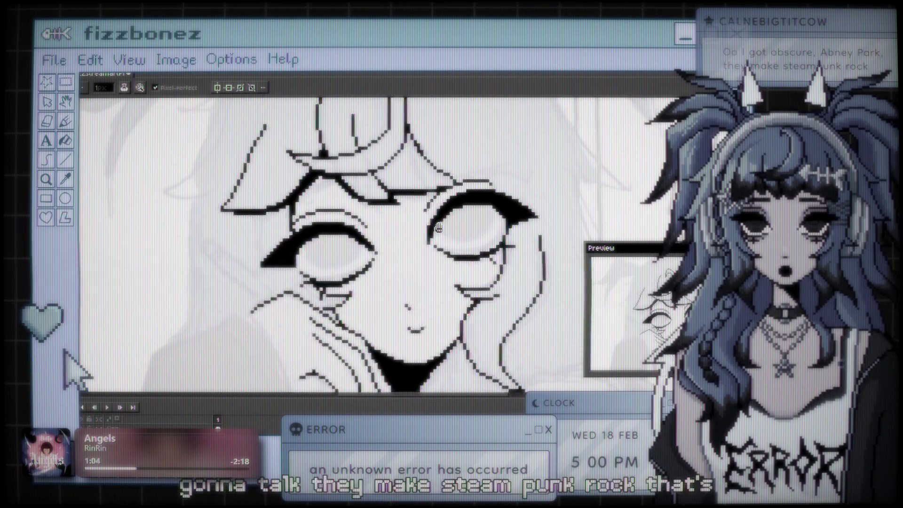
Step: Centre the face in view and collapse the timeline to enlarge the canvas
scroll(434, 201, "up", 1)
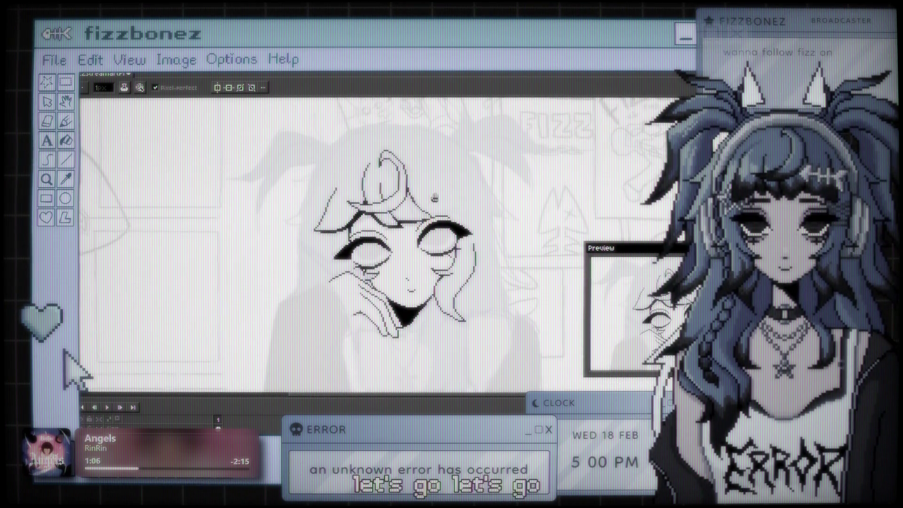
scroll(440, 199, "down", 1)
scroll(445, 200, "up", 1)
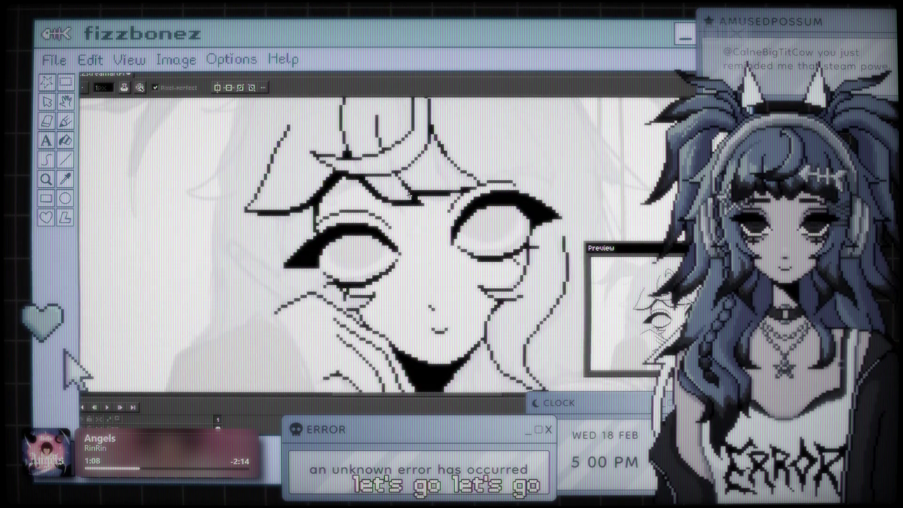
scroll(405, 202, "down", 5)
scroll(371, 203, "up", 5)
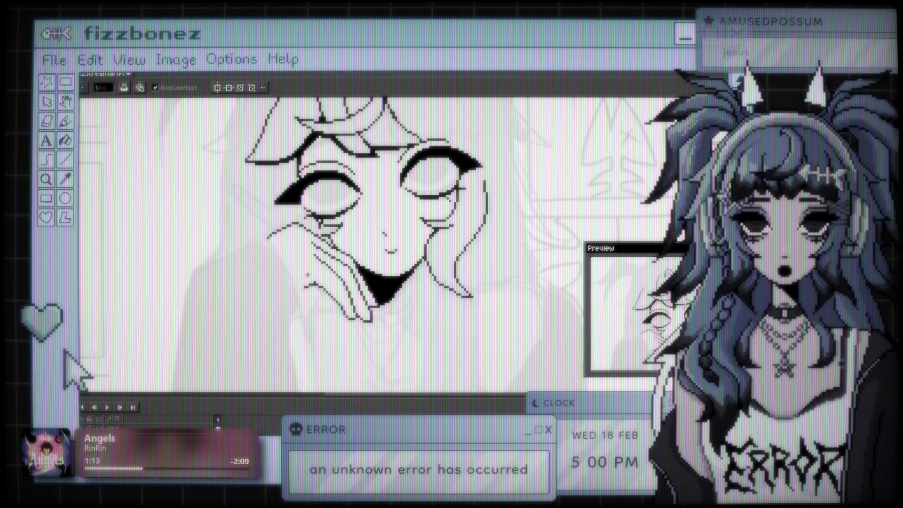
left_click_drag(106, 418, 162, 402)
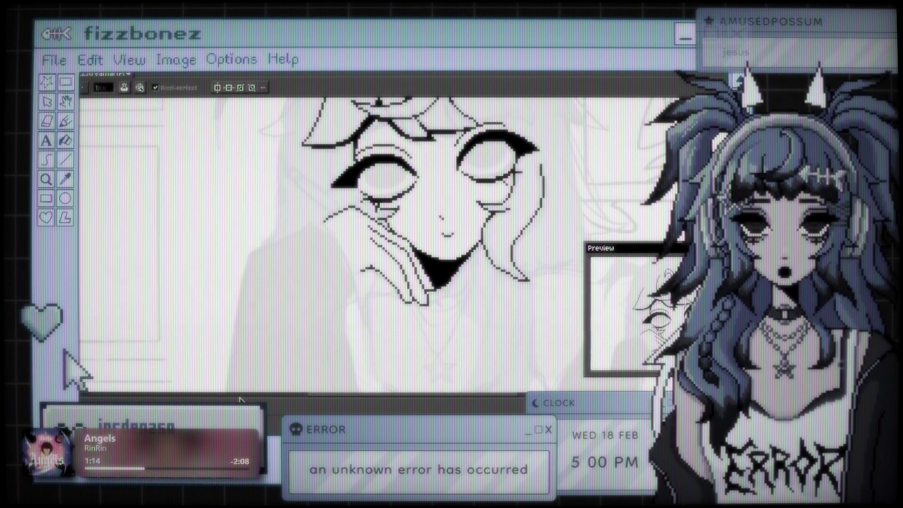
mouse_move(239, 397)
left_mouse_down()
mouse_move(257, 377)
mouse_move(259, 427)
mouse_move(245, 427)
left_mouse_up()
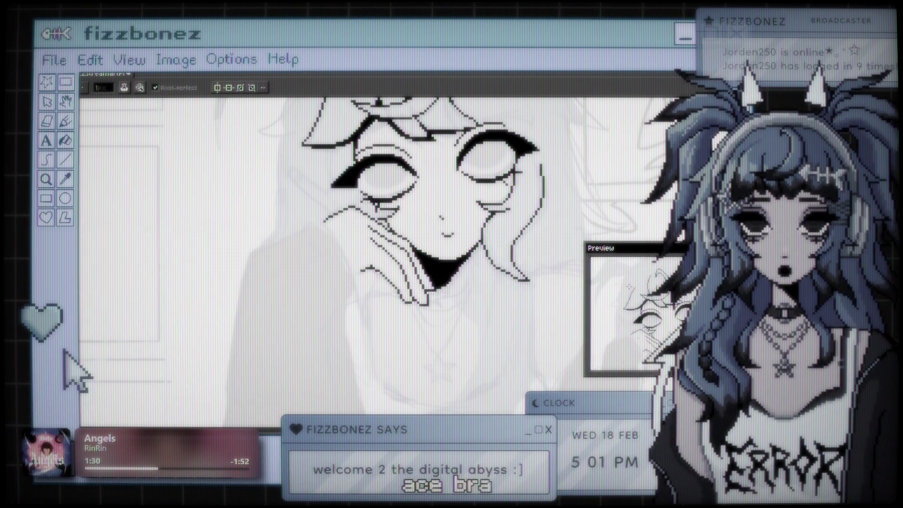
Step: Browse the menu commands and briefly show, then hide, the timeline
scroll(343, 259, "right", 3)
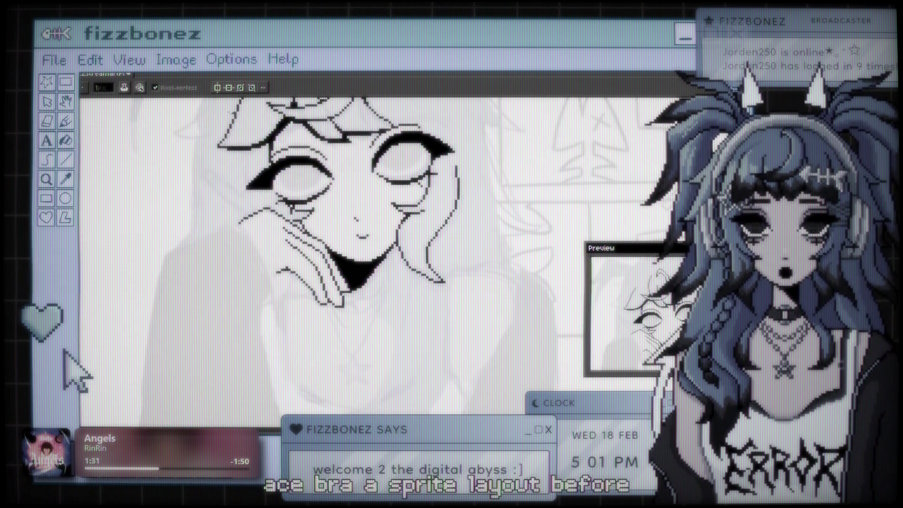
left_click(87, 72)
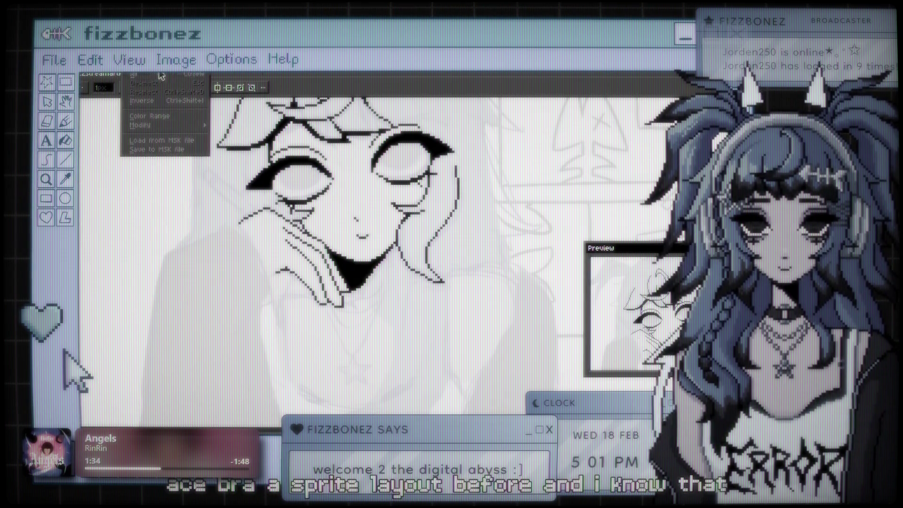
mouse_move(174, 73)
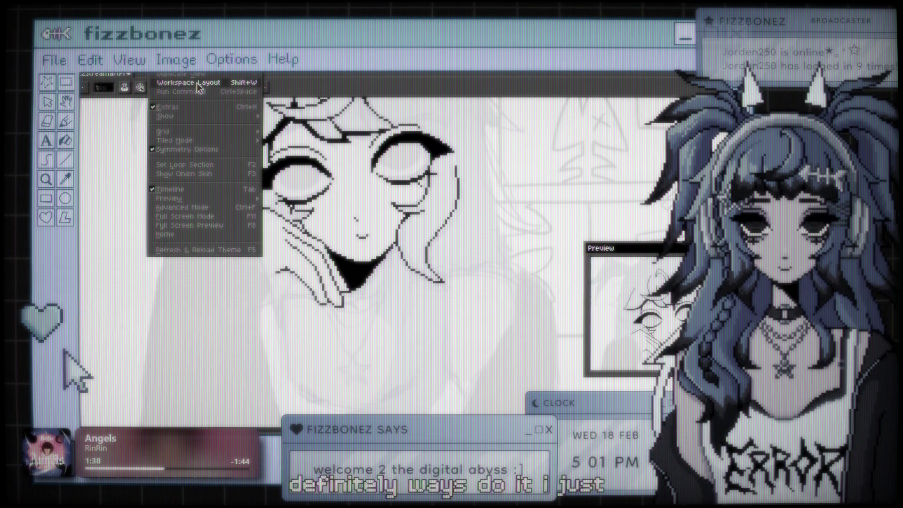
key("Escape")
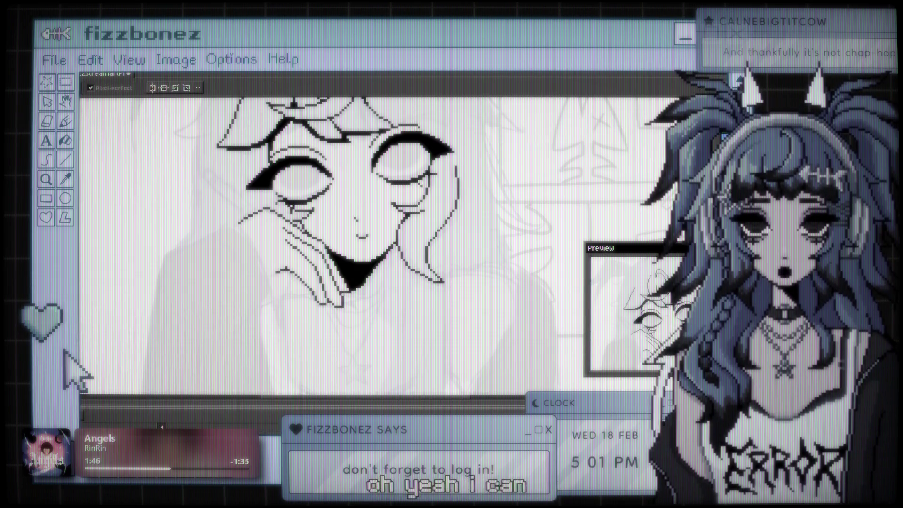
key("Tab")
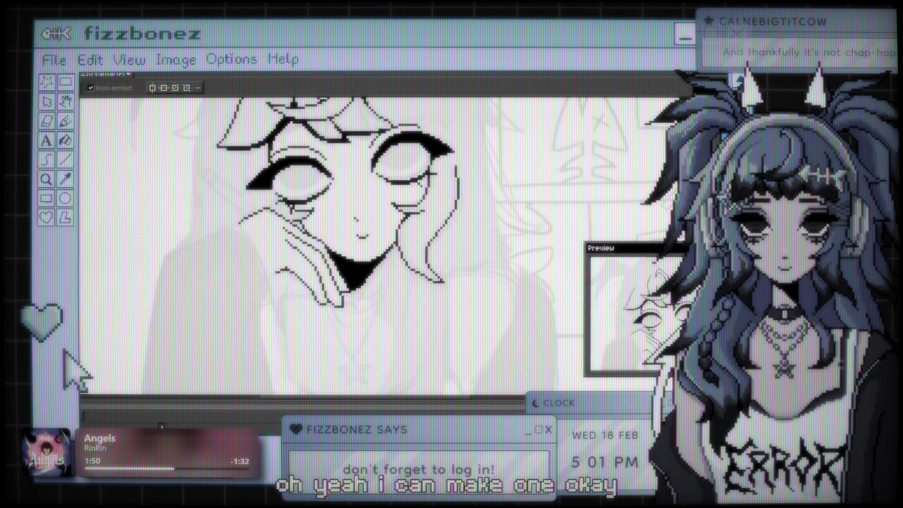
key("Tab")
Step: Save a new workspace layout named 'dfyghdfyhjngcfyhj'
left_click(128, 74)
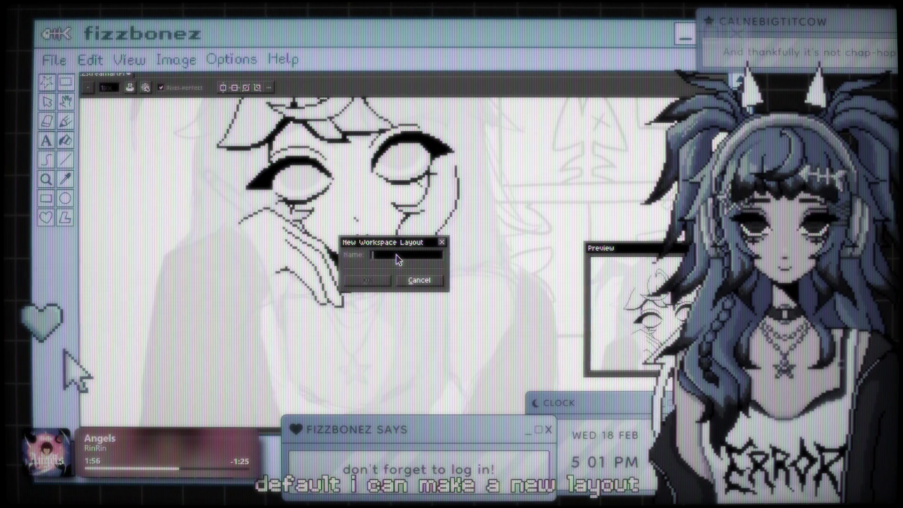
type("dfyghdfyhjngcfyhj")
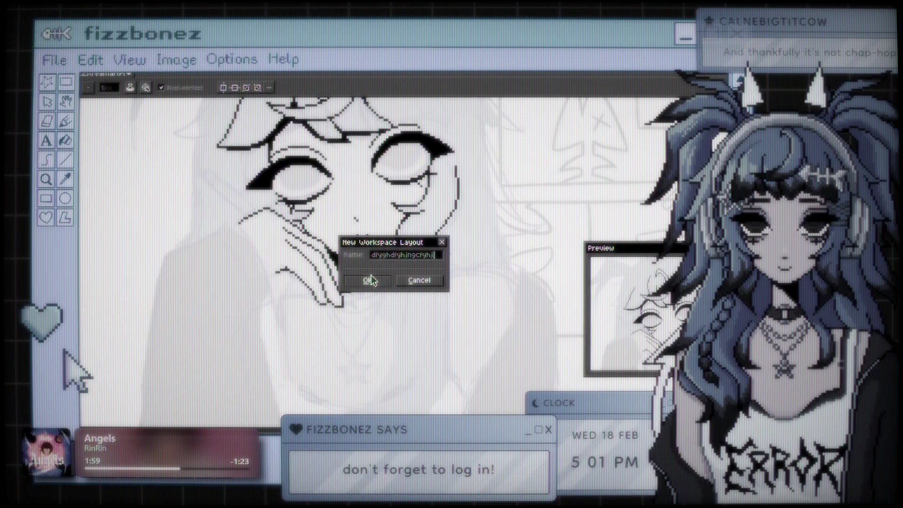
left_click(379, 278)
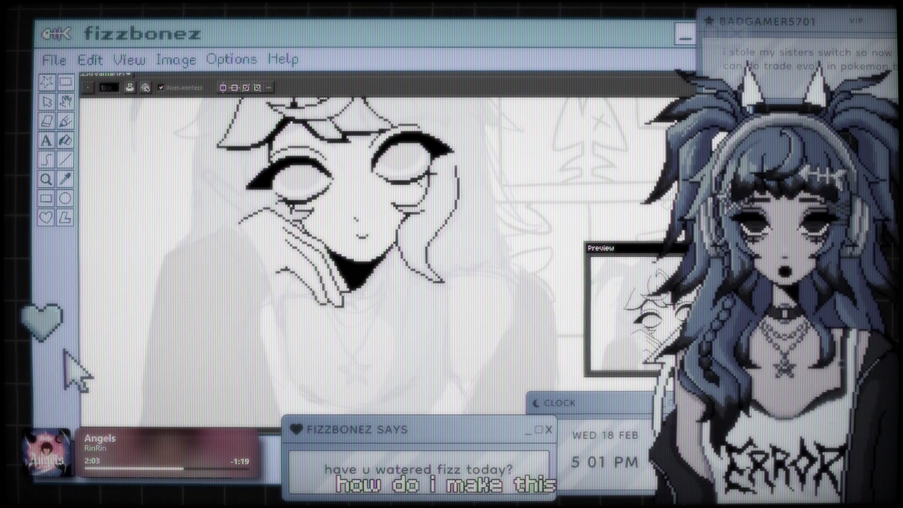
Step: Enlarge the timeline, narrow the side panel and move the Preview window down
mouse_move(399, 428)
left_mouse_down()
mouse_move(399, 300)
mouse_move(399, 430)
left_mouse_up()
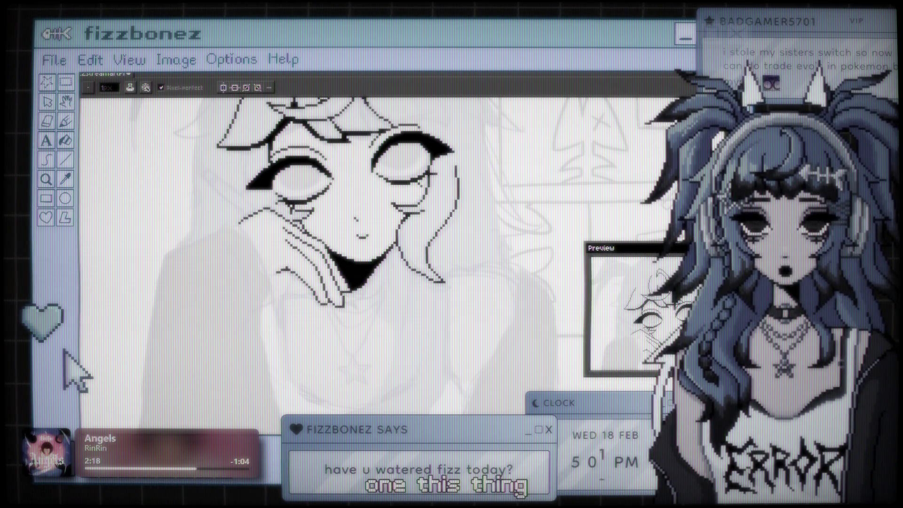
mouse_move(696, 200)
left_mouse_down()
mouse_move(641, 199)
mouse_move(672, 199)
left_mouse_up()
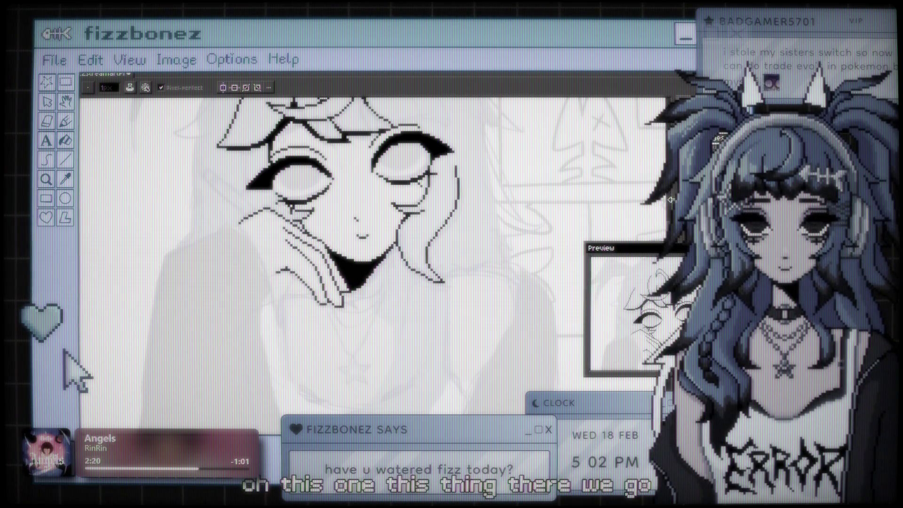
mouse_move(673, 250)
left_mouse_down()
mouse_move(672, 329)
mouse_move(650, 305)
left_mouse_up()
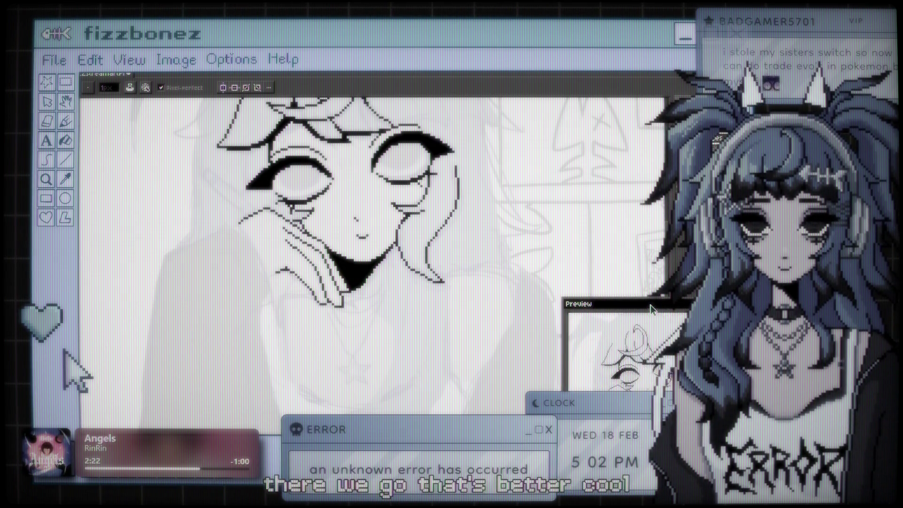
scroll(478, 280, "down", 2)
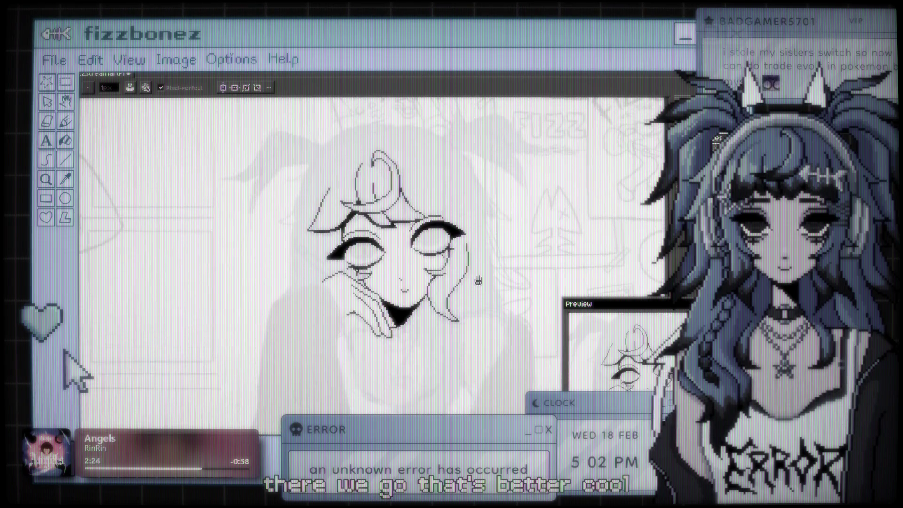
scroll(478, 281, "up", 3)
left_click_drag(478, 281, 505, 294)
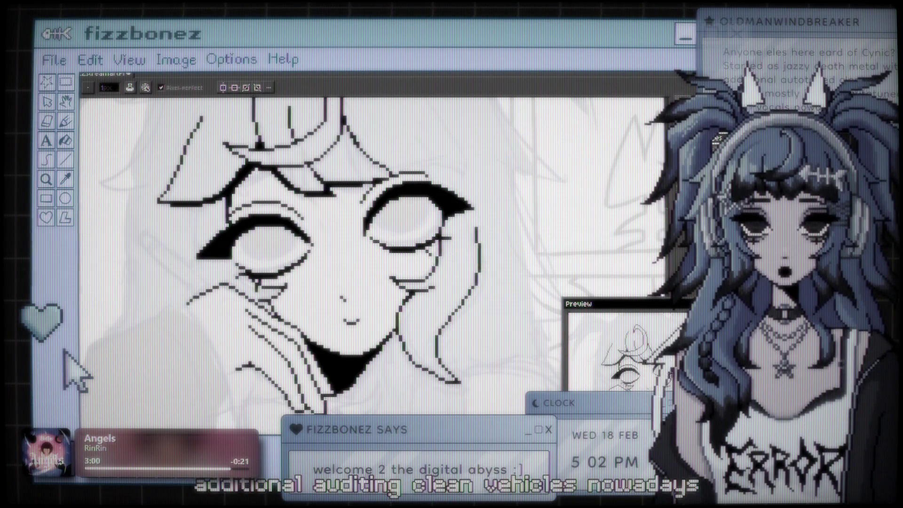
left_click_drag(362, 149, 413, 149)
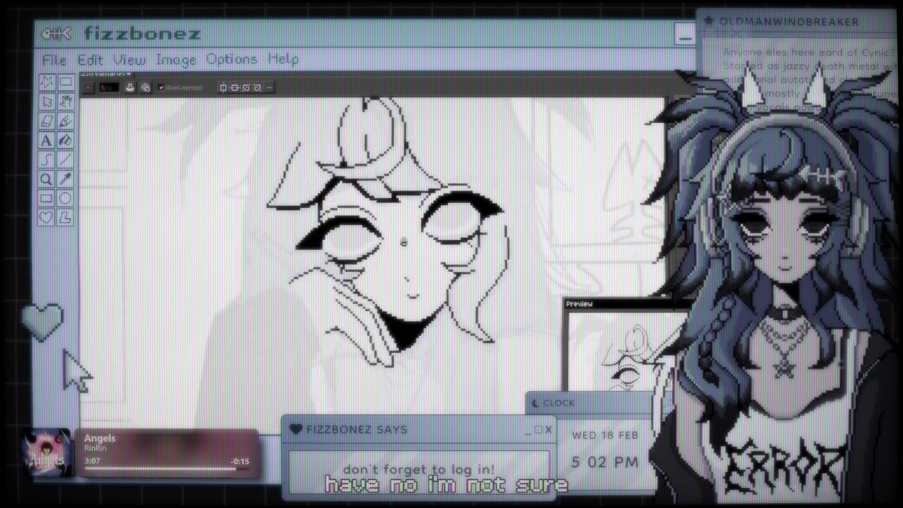
scroll(396, 244, "up", 3)
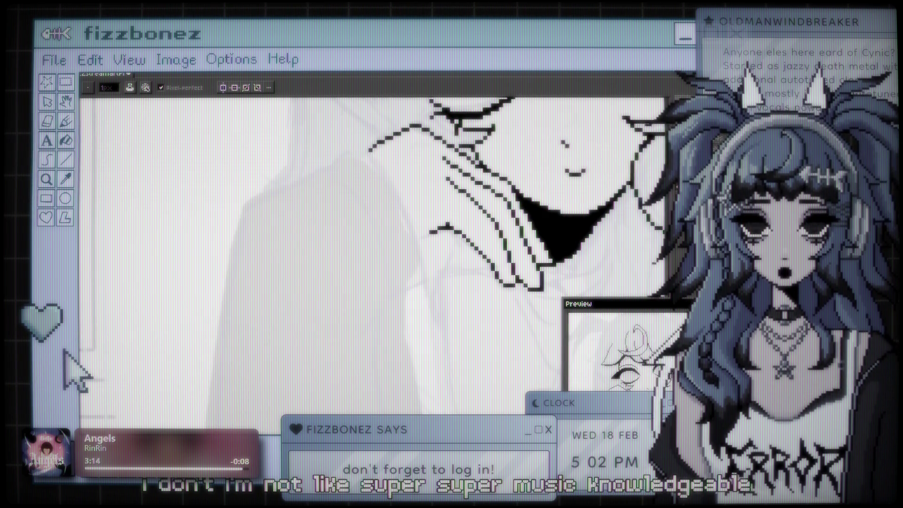
Step: Raise Reference Layer 2's opacity to 73% in Layer Properties
key("shift+p")
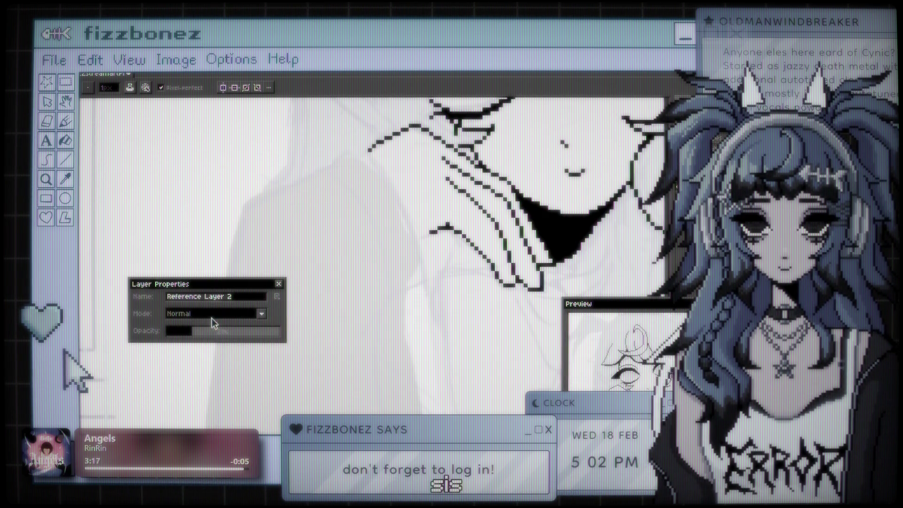
left_click(238, 330)
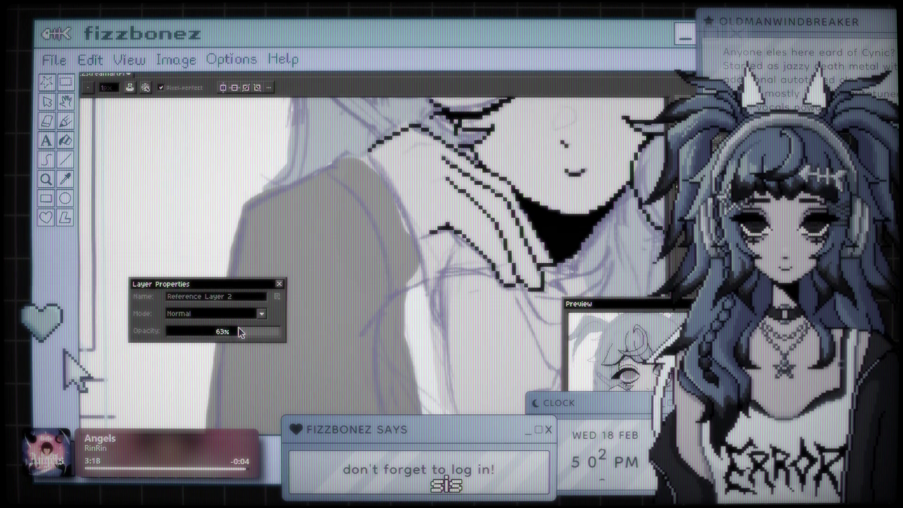
left_click(249, 330)
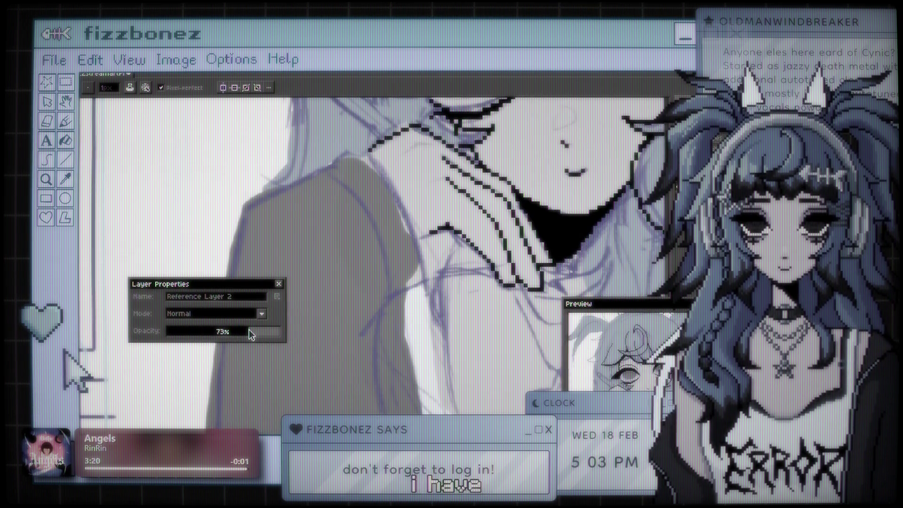
left_click(280, 285)
scroll(426, 202, "down", 5)
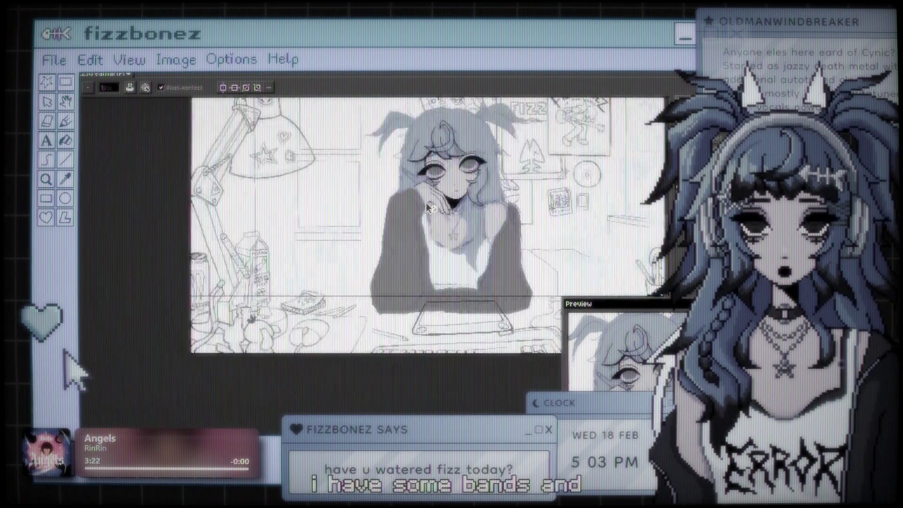
scroll(356, 212, "up", 5)
scroll(353, 206, "down", 3)
scroll(327, 253, "up", 5)
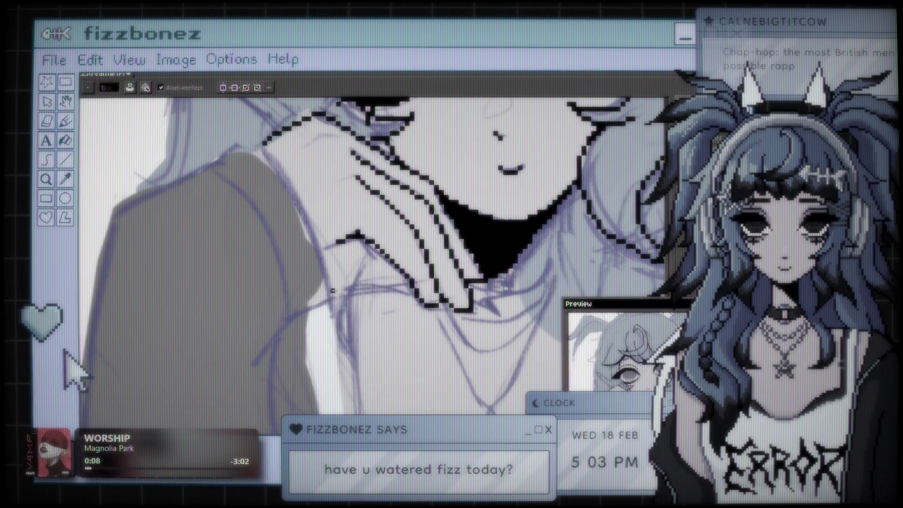
Step: Ink a black collar line under the chin and extend it further left
left_click_drag(331, 291, 392, 276)
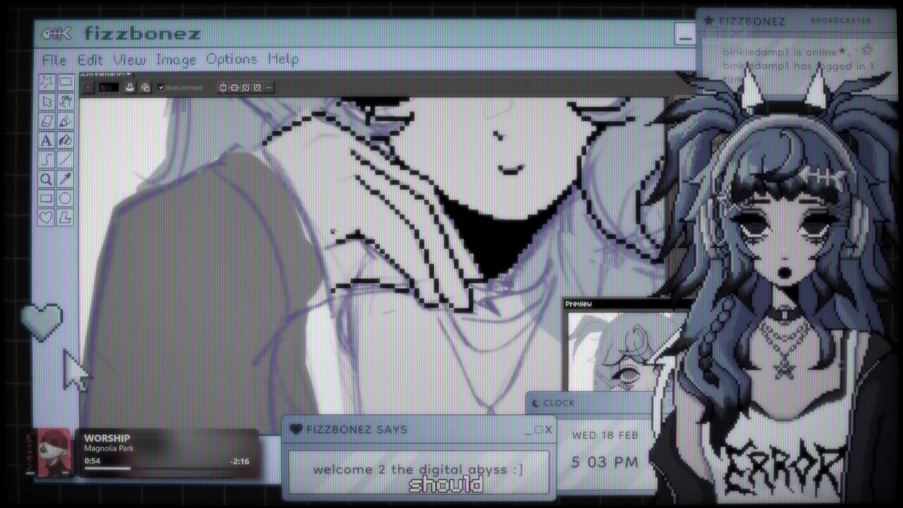
scroll(334, 231, "down", 1)
scroll(336, 254, "up", 2)
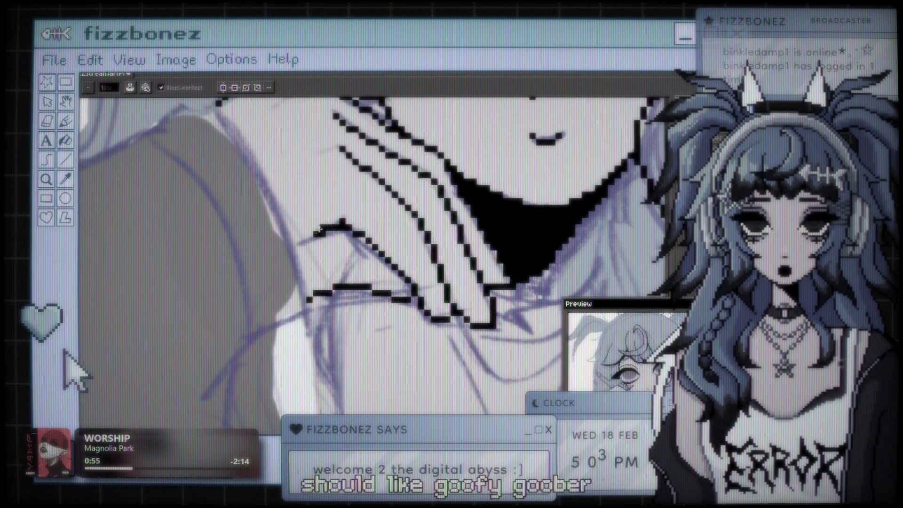
left_click_drag(294, 241, 328, 231)
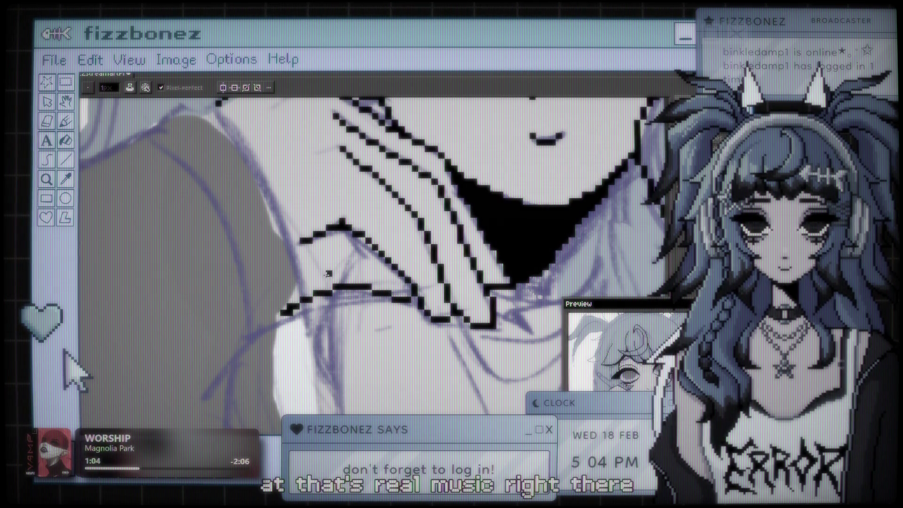
scroll(328, 274, "down", 6)
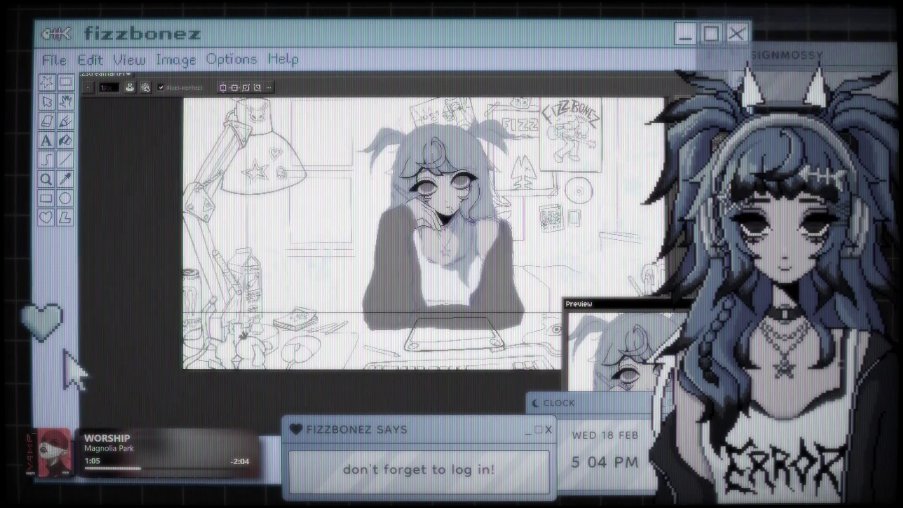
Step: Draw over the collar outline under the chin to thicken it, then switch to the Eraser
scroll(475, 172, "up", 3)
scroll(303, 235, "up", 2)
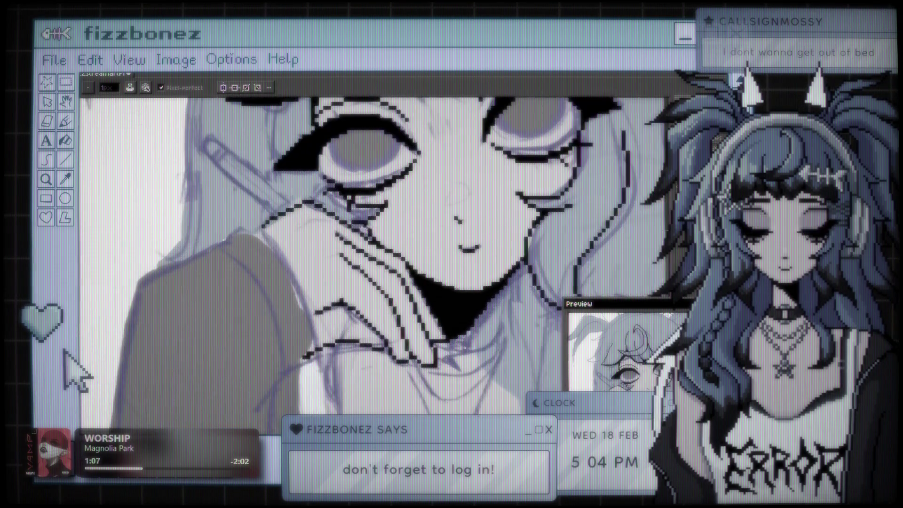
scroll(303, 235, "up", 1)
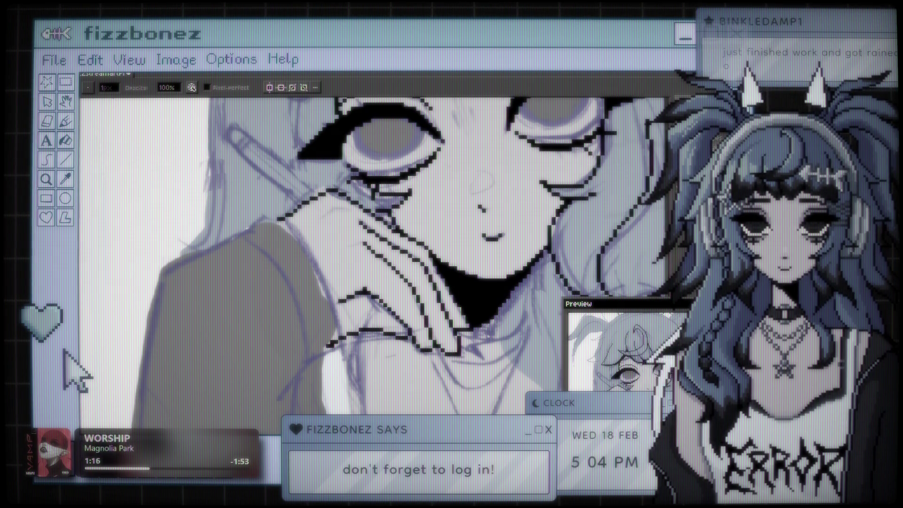
key("e")
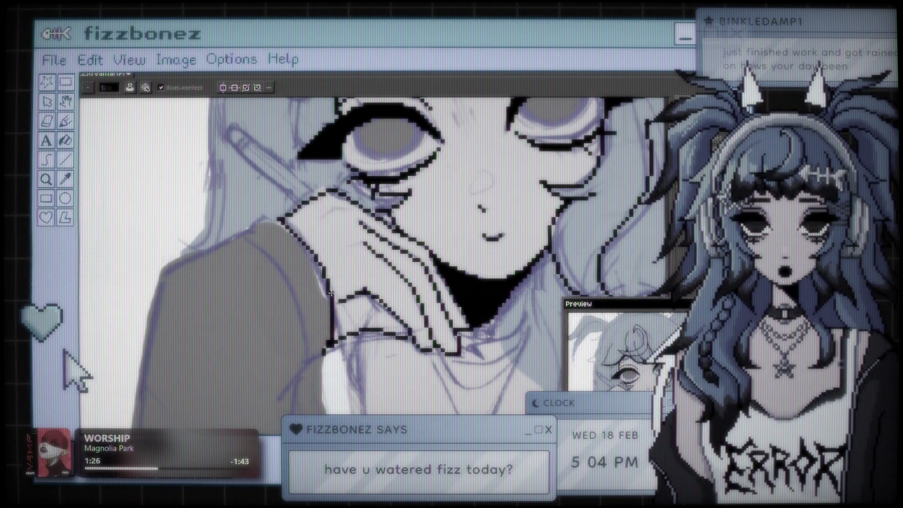
scroll(331, 294, "down", 3)
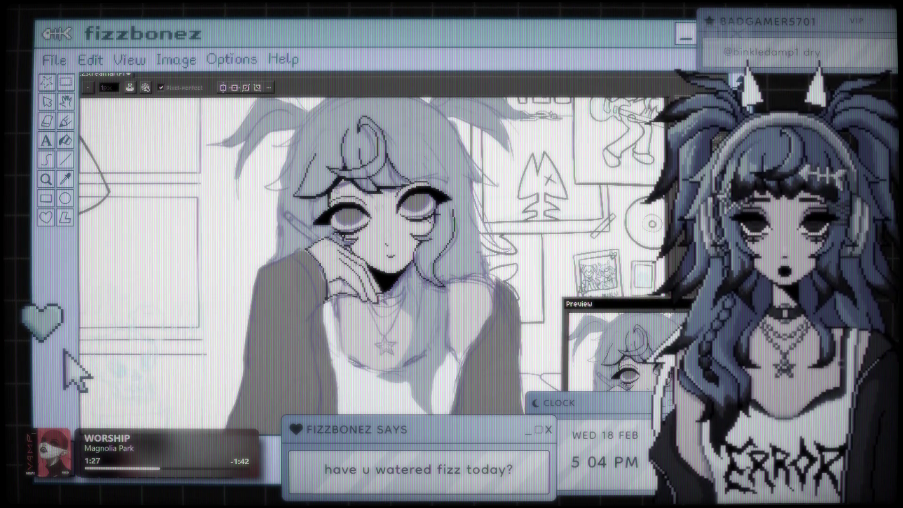
scroll(346, 226, "down", 5)
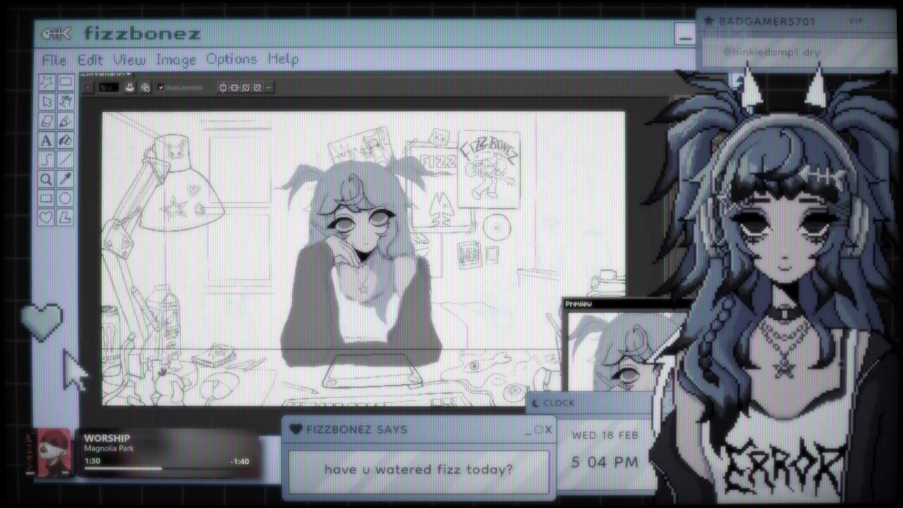
scroll(342, 248, "up", 5)
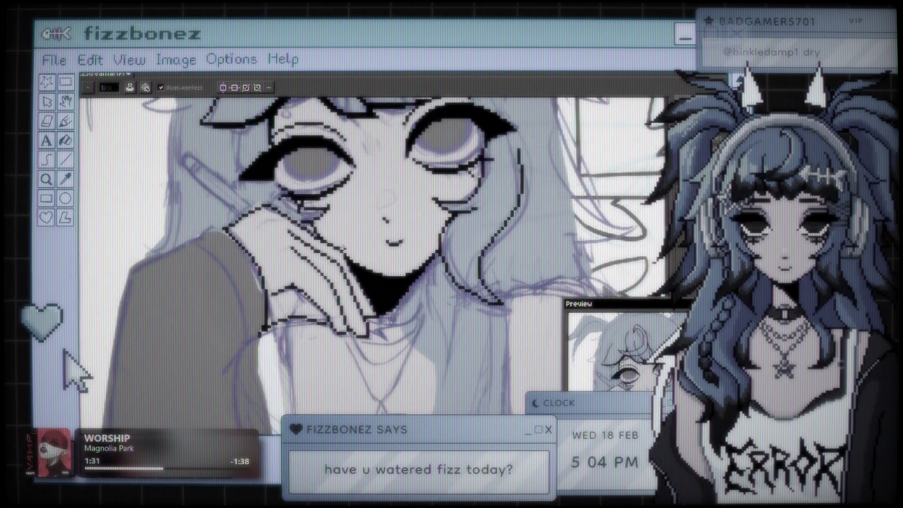
scroll(367, 252, "up", 2)
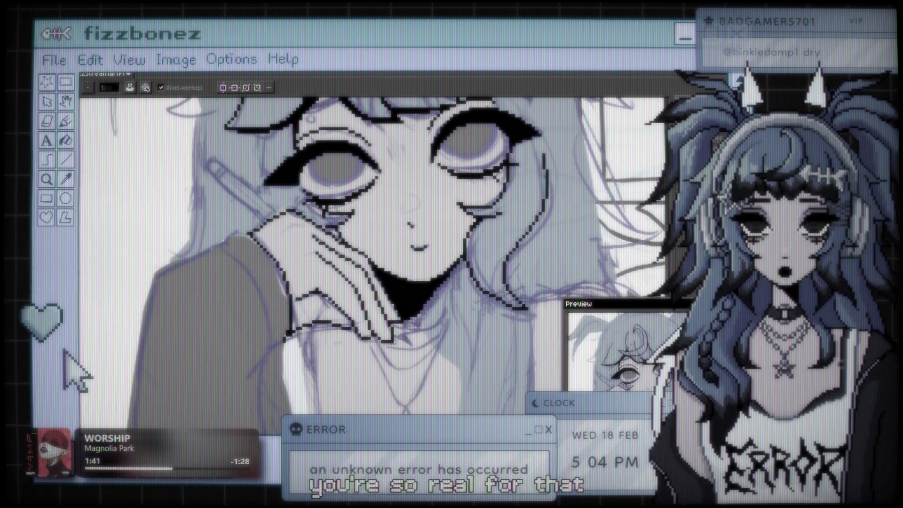
scroll(268, 312, "up", 2)
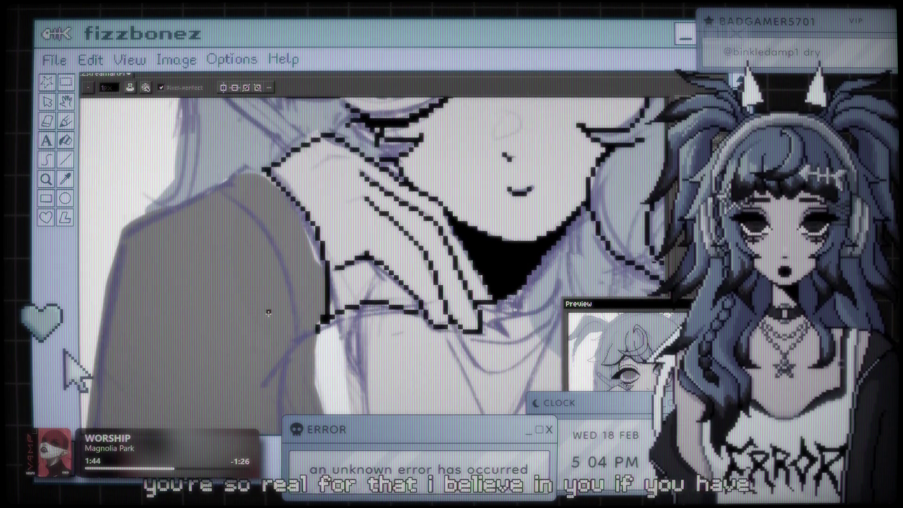
mouse_move(329, 270)
left_mouse_down()
mouse_move(333, 312)
mouse_move(323, 331)
mouse_move(329, 329)
left_mouse_up()
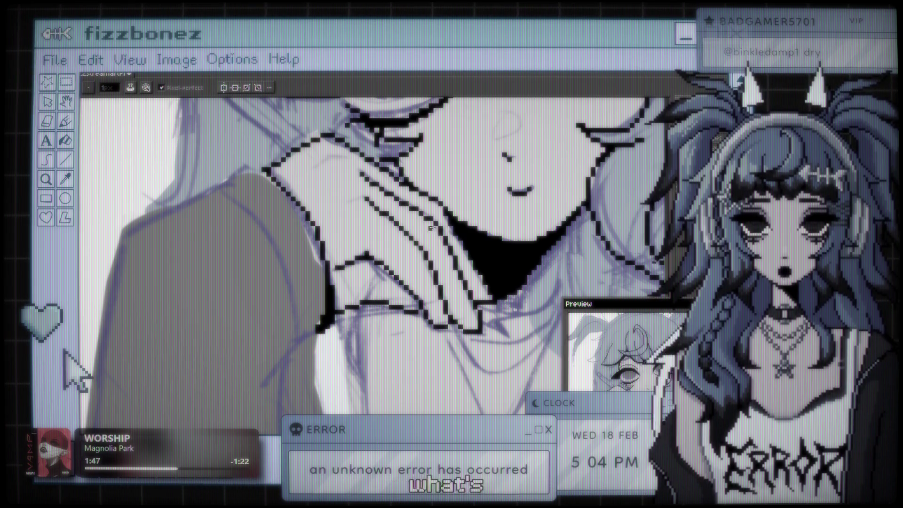
key("e")
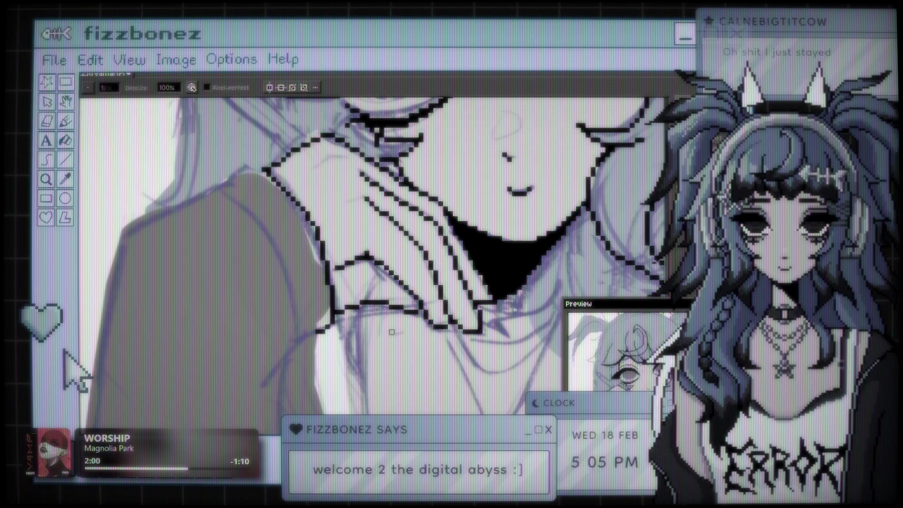
scroll(367, 330, "down", 2)
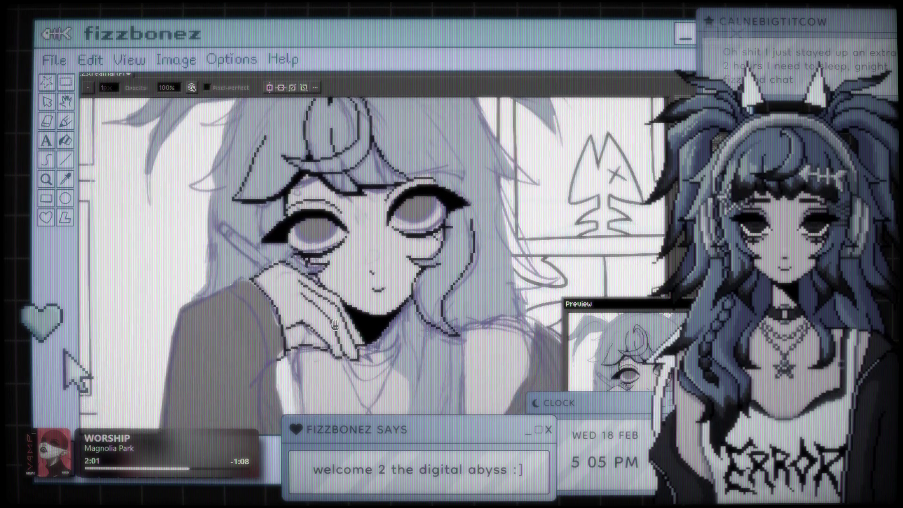
Step: Extend the hand outline down to the wrist and draw where the wrist meets the sleeve
scroll(391, 293, "up", 1)
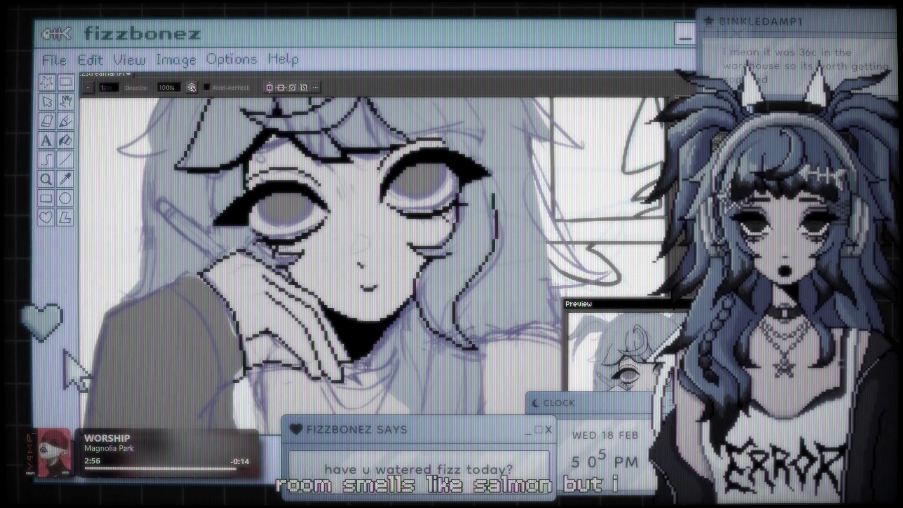
scroll(364, 279, "down", 2)
scroll(365, 279, "up", 4)
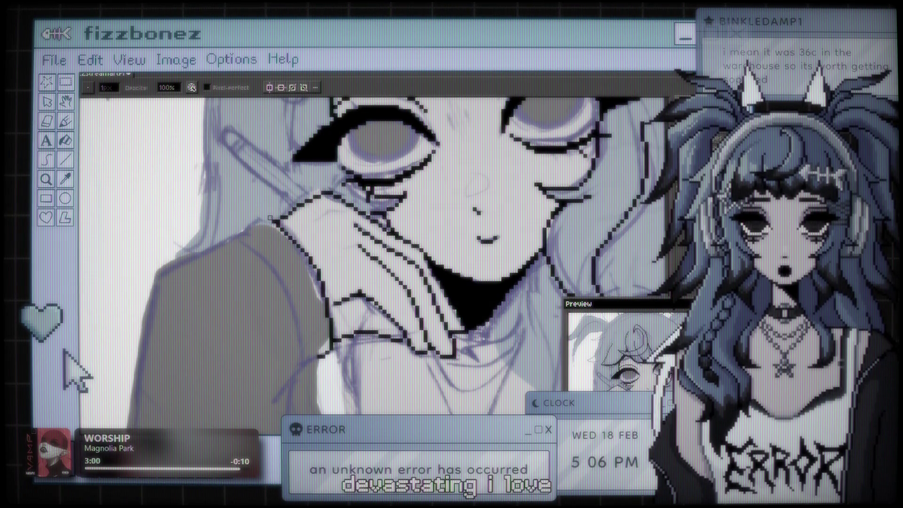
key("e")
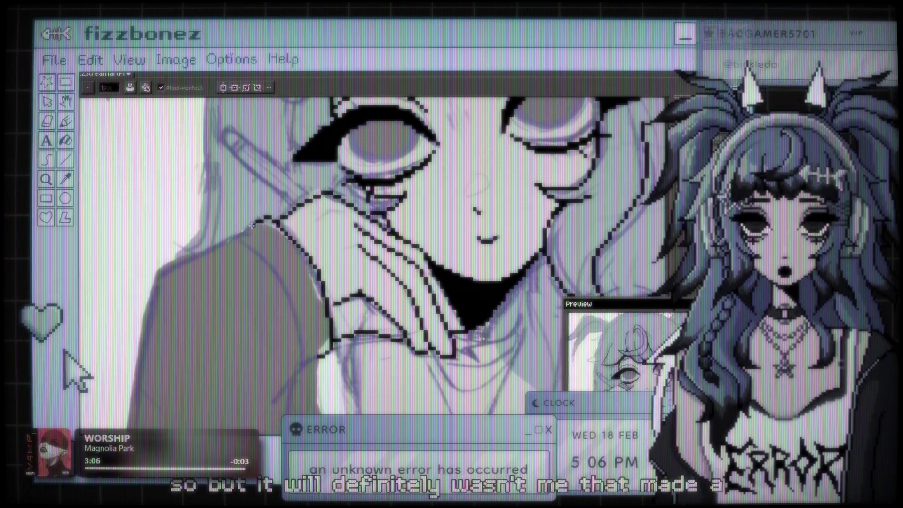
mouse_move(274, 219)
left_mouse_down()
mouse_move(247, 241)
mouse_move(294, 321)
left_mouse_up()
mouse_move(298, 361)
left_mouse_down()
mouse_move(308, 373)
mouse_move(331, 347)
left_mouse_up()
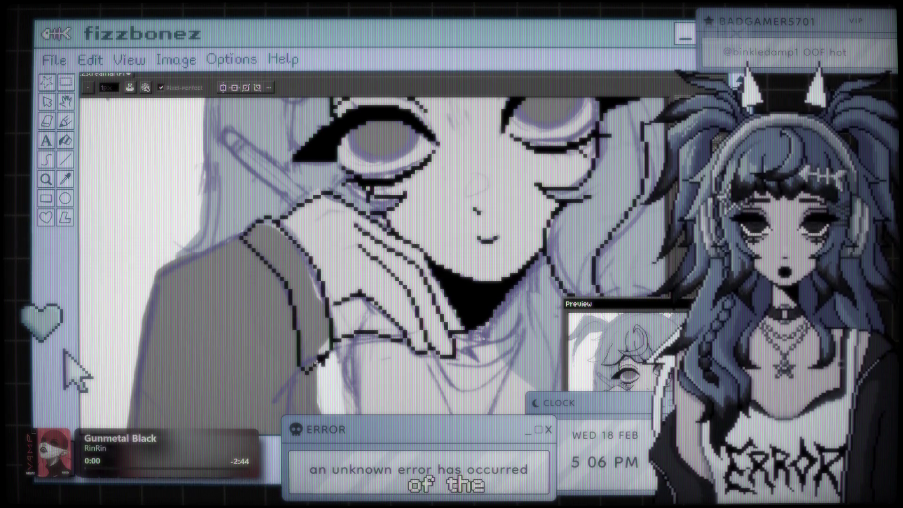
left_click_drag(311, 375, 314, 371)
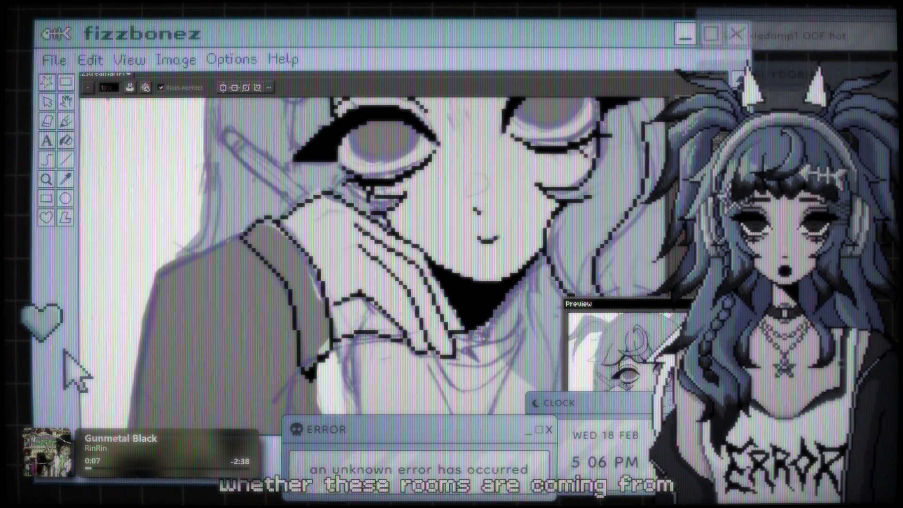
Step: Change the eraser brush size from 2 px to 1 px
key("e")
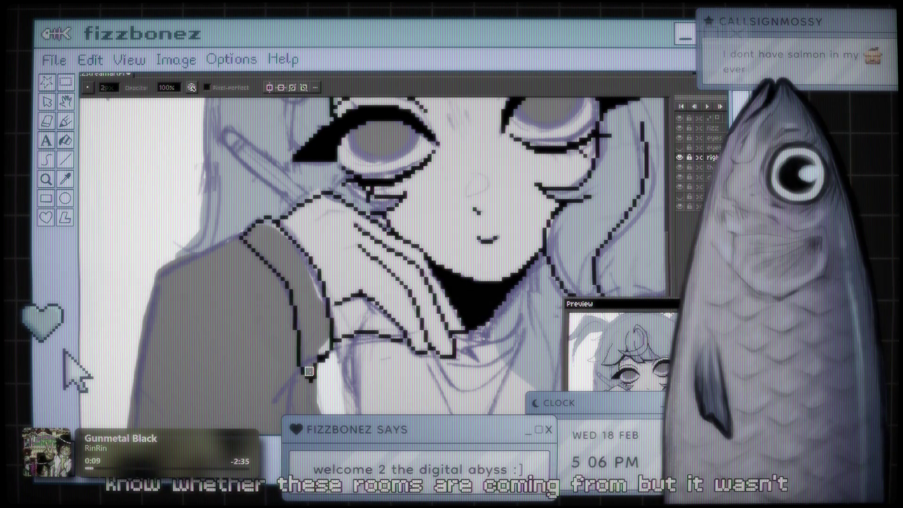
left_click(111, 90)
type("1")
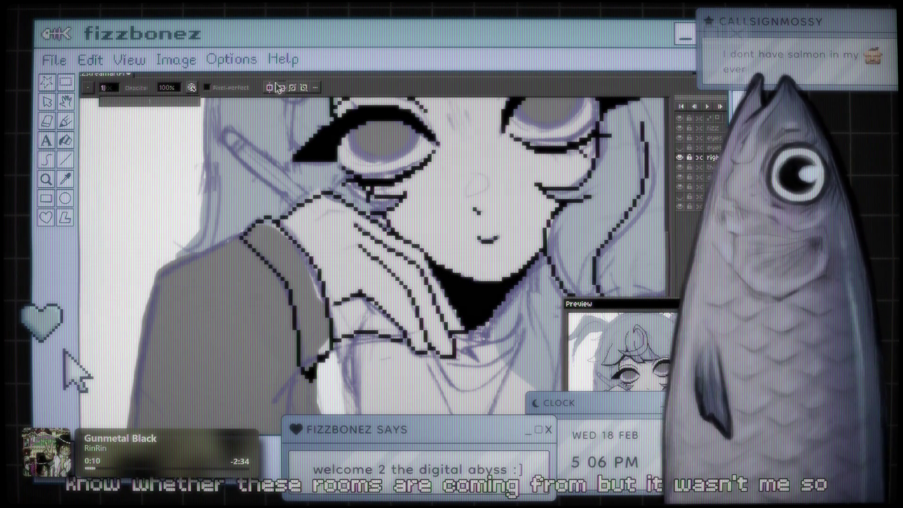
key("Return")
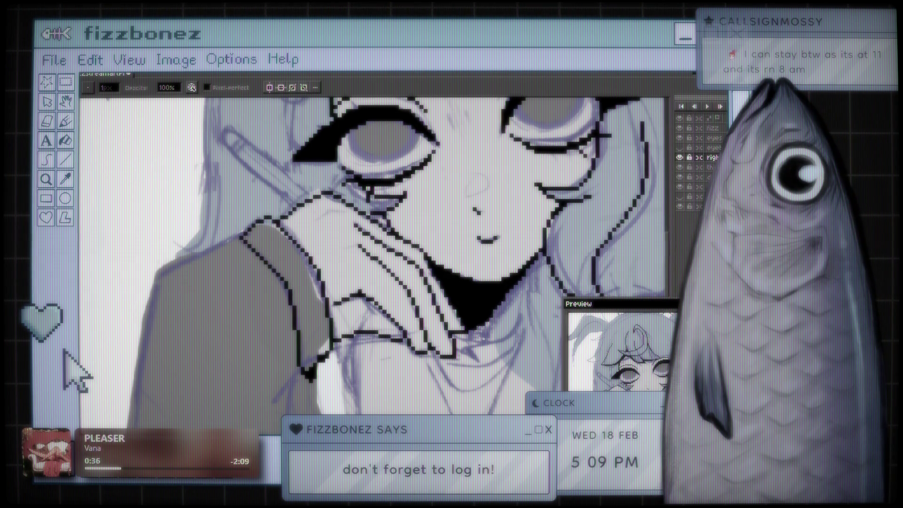
mouse_move(434, 258)
left_mouse_down()
mouse_move(306, 256)
mouse_move(360, 260)
mouse_move(380, 246)
left_mouse_up()
scroll(303, 320, "up", 1)
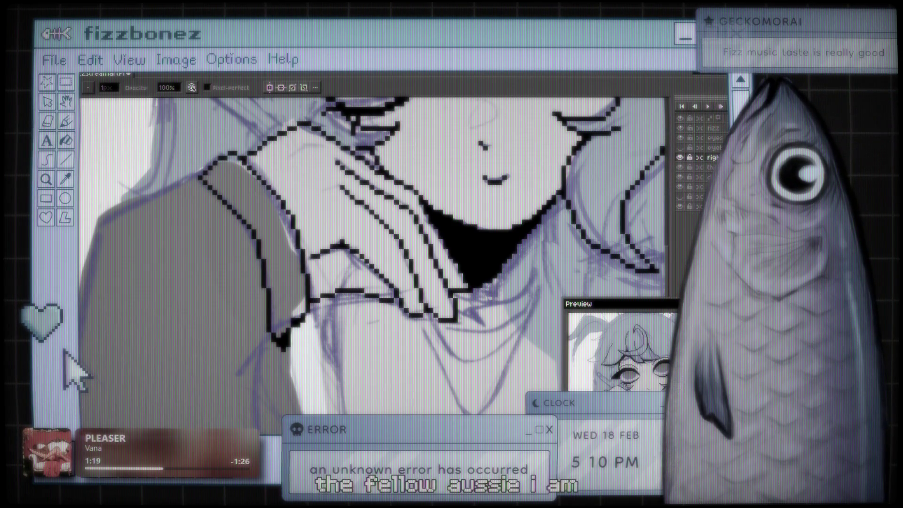
scroll(485, 320, "left", 5)
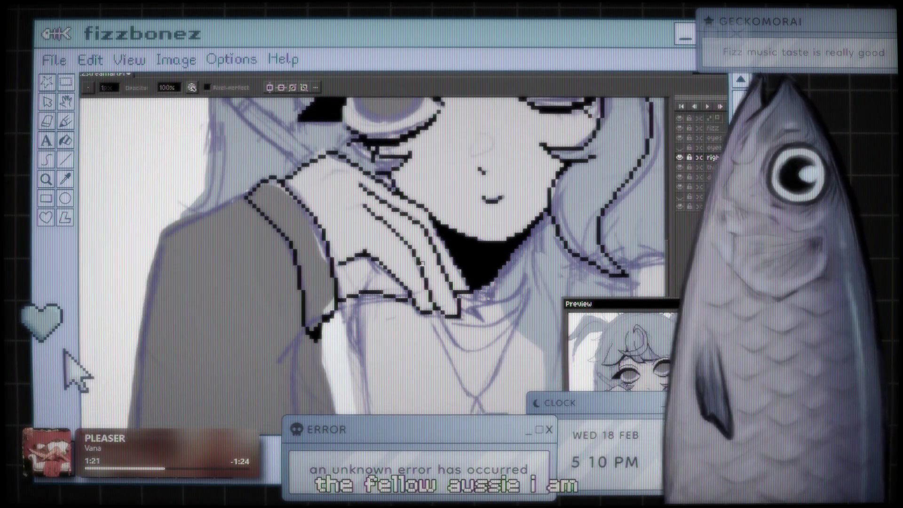
Step: Zoom in on the hand and return to the pixel-perfect Pencil for inking
scroll(398, 262, "up", 1)
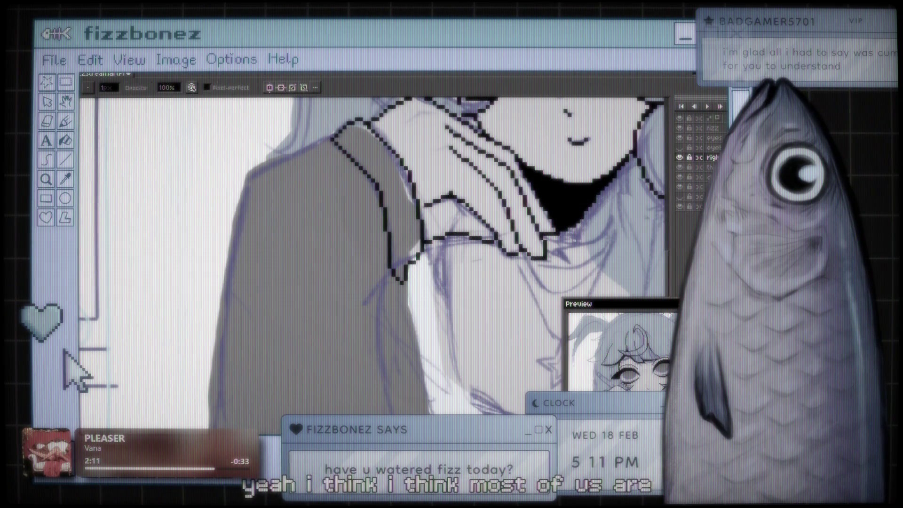
key("b")
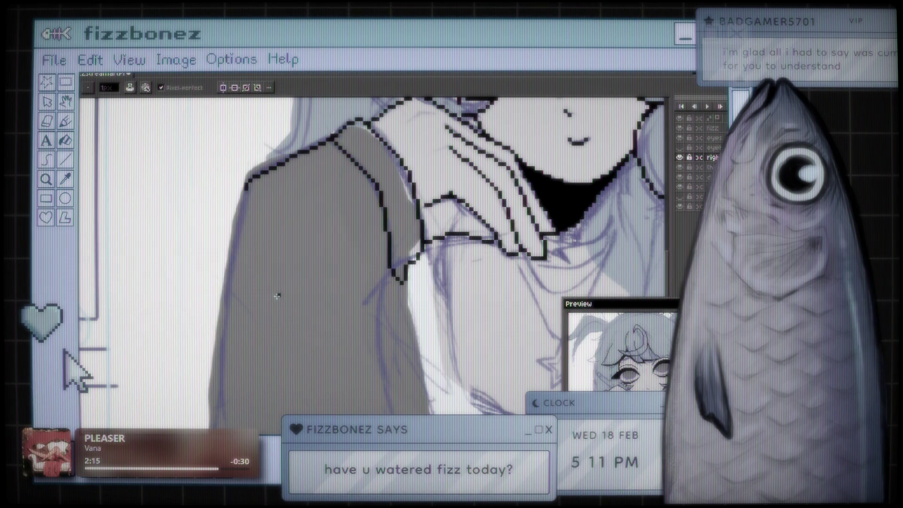
Step: Erase the mistaken outline pixels along the lower sleeve edge, then return to drawing
scroll(278, 292, "down", 4)
scroll(278, 292, "up", 5)
scroll(294, 219, "down", 1)
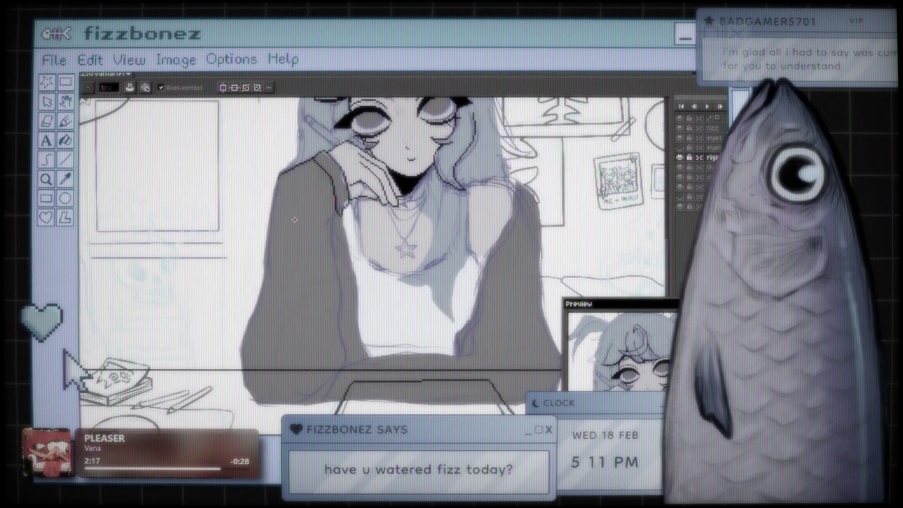
scroll(294, 220, "down", 1)
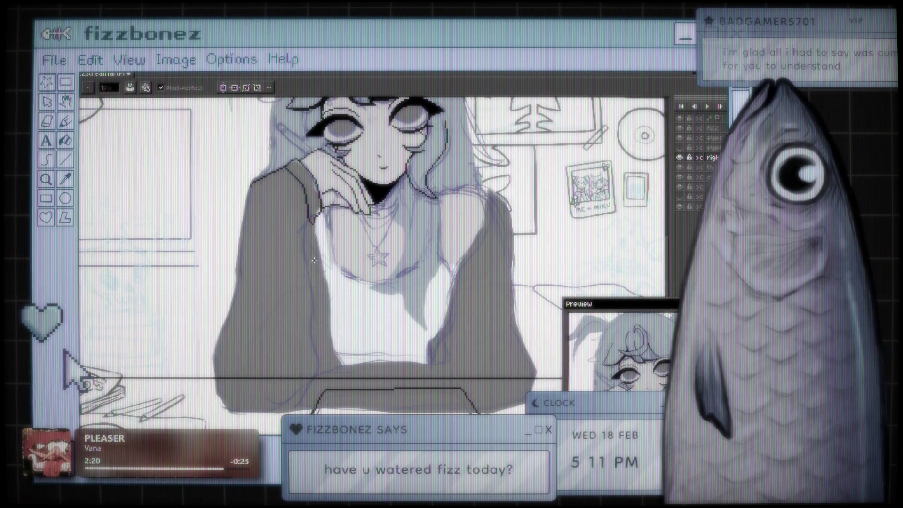
scroll(299, 226, "up", 3)
scroll(299, 226, "down", 4)
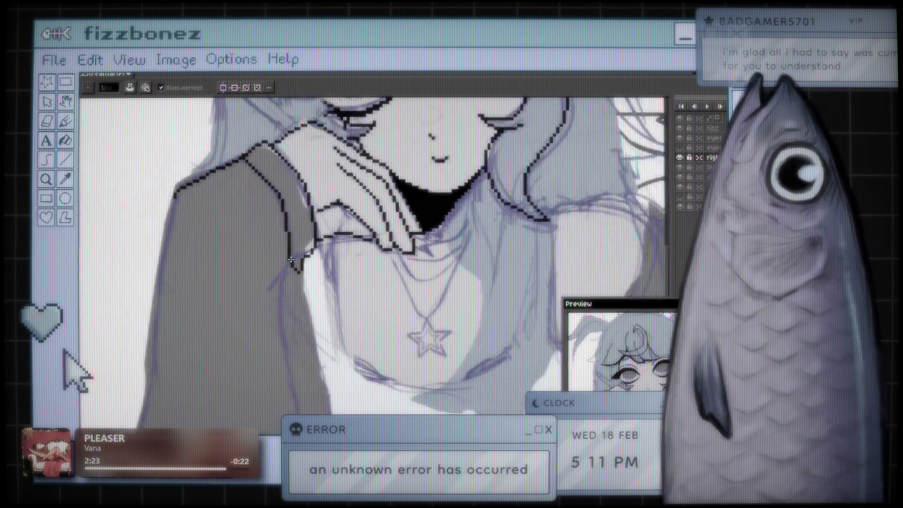
scroll(288, 268, "up", 4)
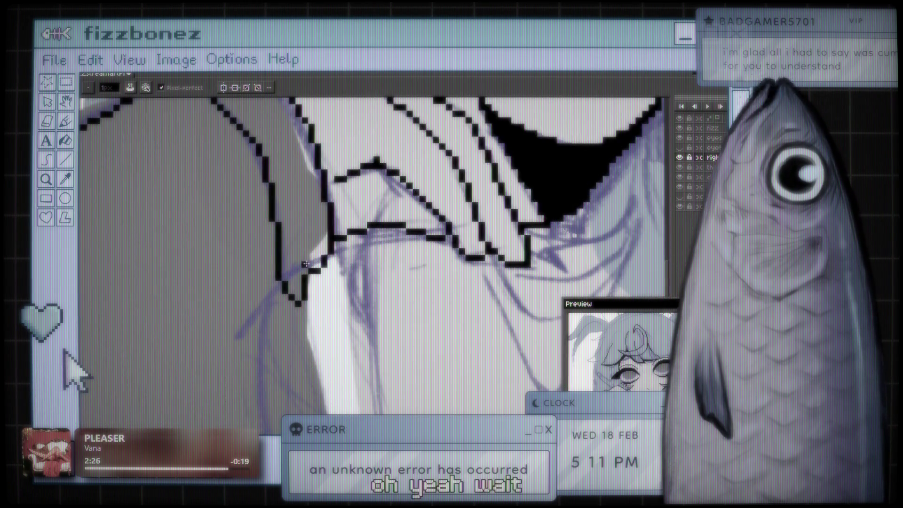
left_click_drag(299, 302, 305, 291)
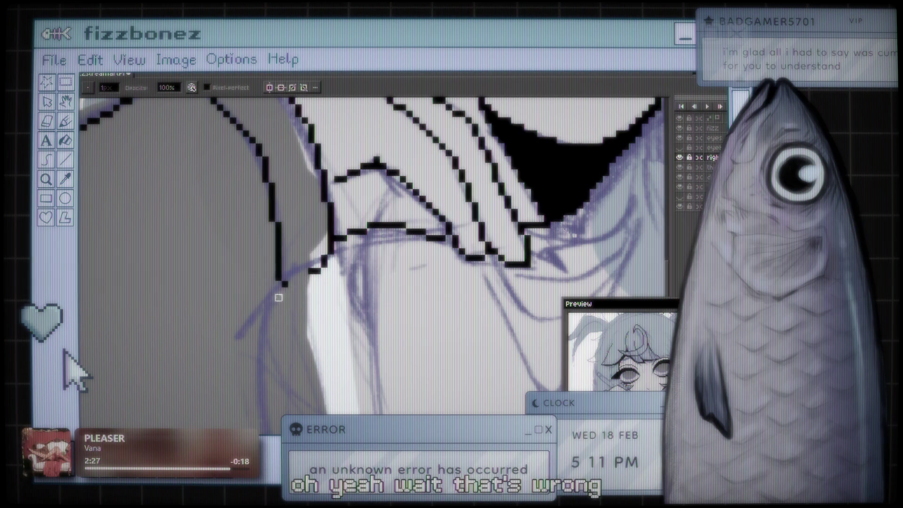
key("m")
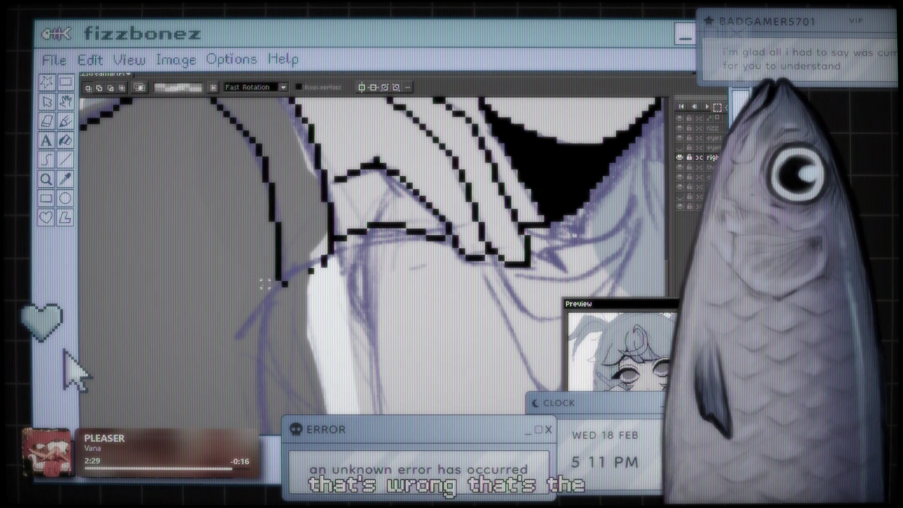
key("e")
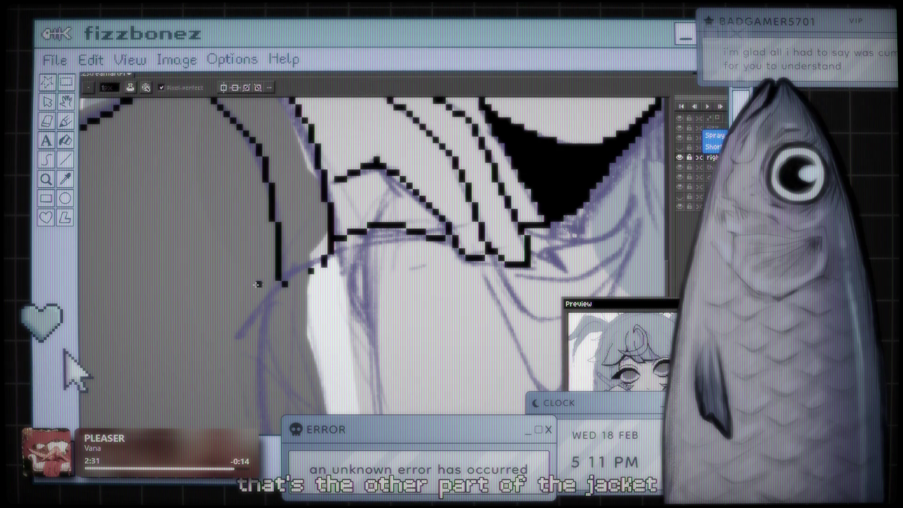
left_click_drag(326, 257, 317, 267)
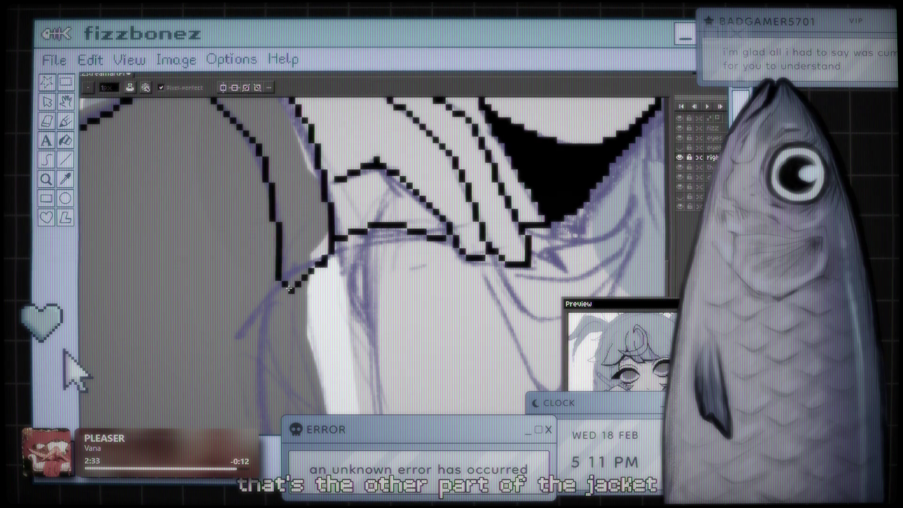
key("b")
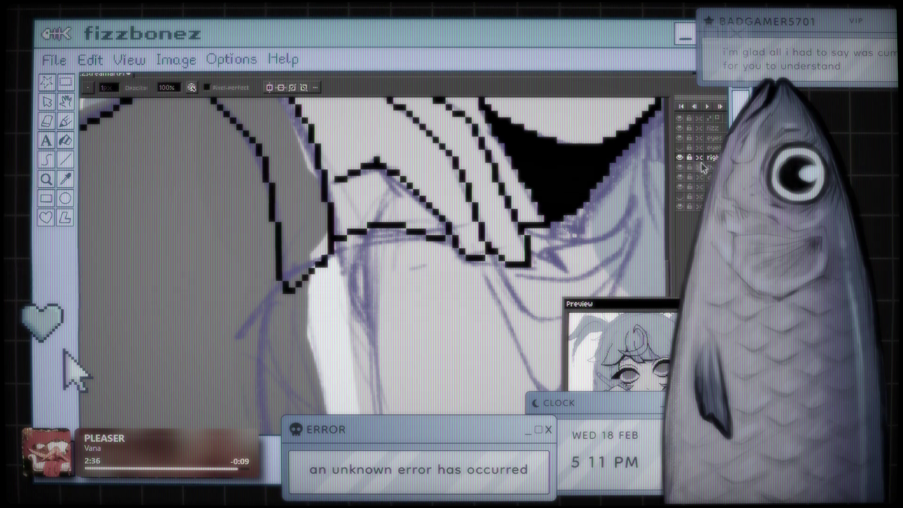
key("b")
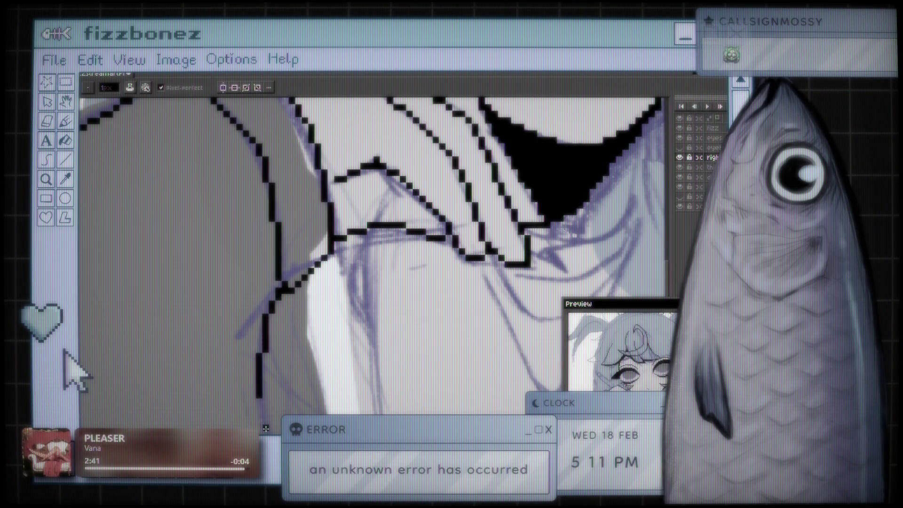
scroll(271, 244, "down", 1)
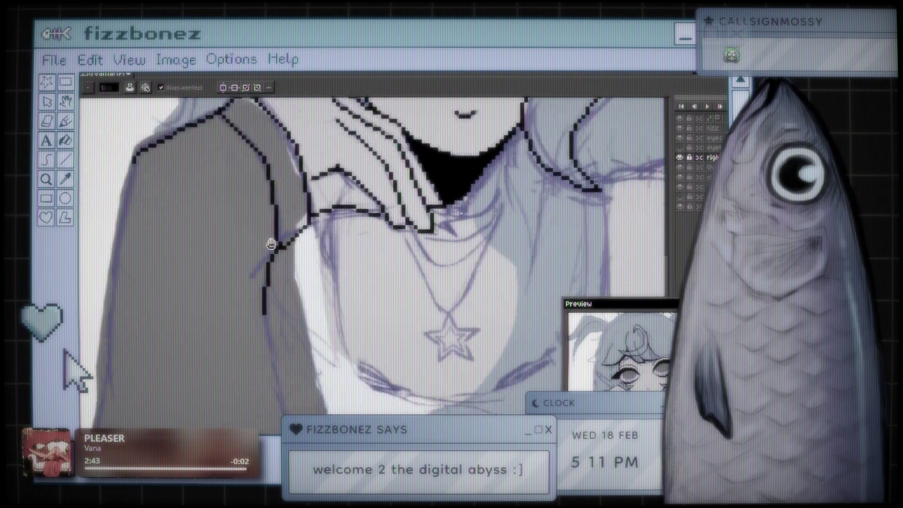
scroll(271, 244, "down", 3)
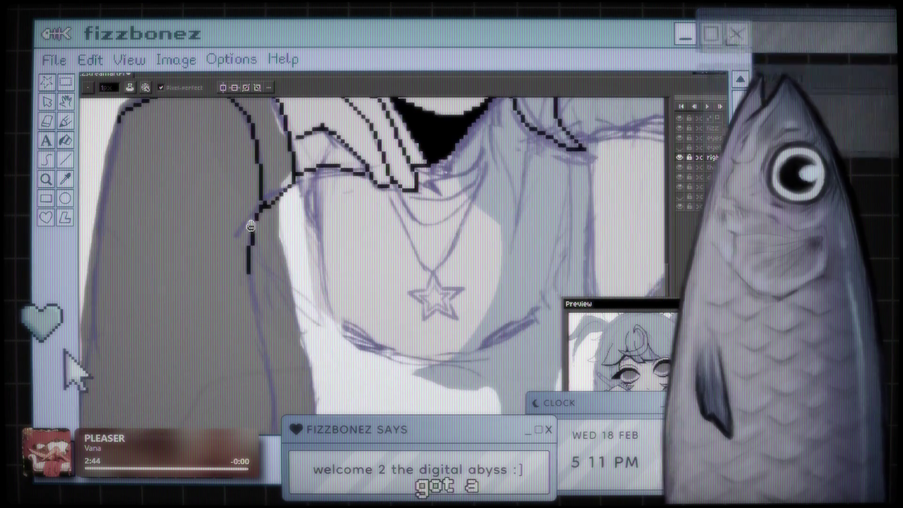
scroll(250, 226, "up", 2)
scroll(478, 188, "up", 2)
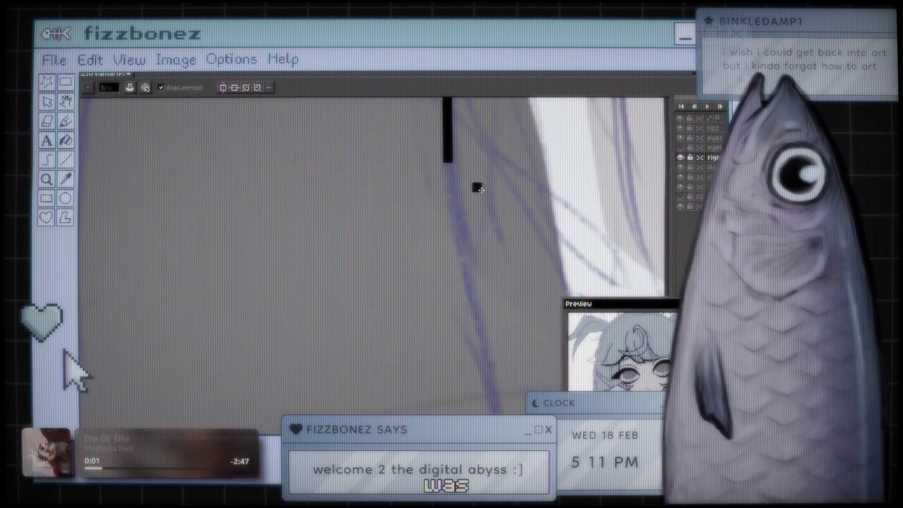
scroll(478, 188, "down", 4)
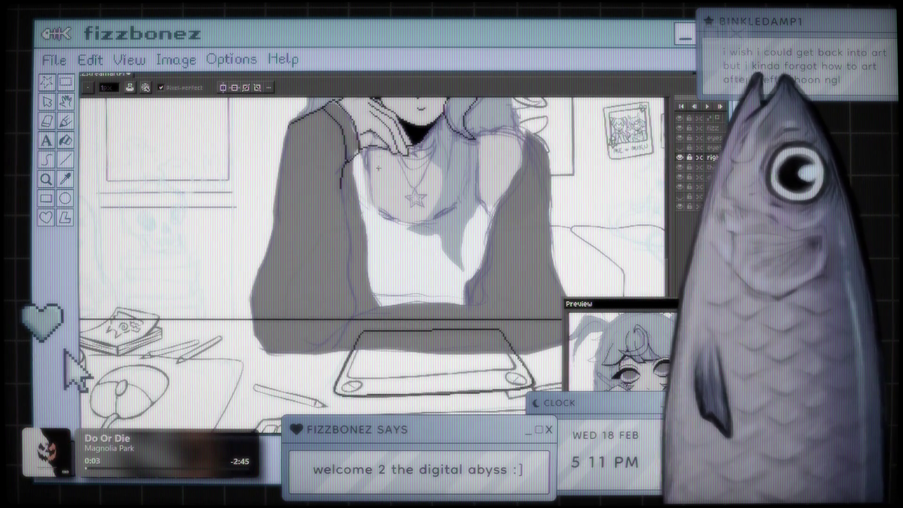
scroll(378, 168, "up", 3)
scroll(349, 214, "down", 1)
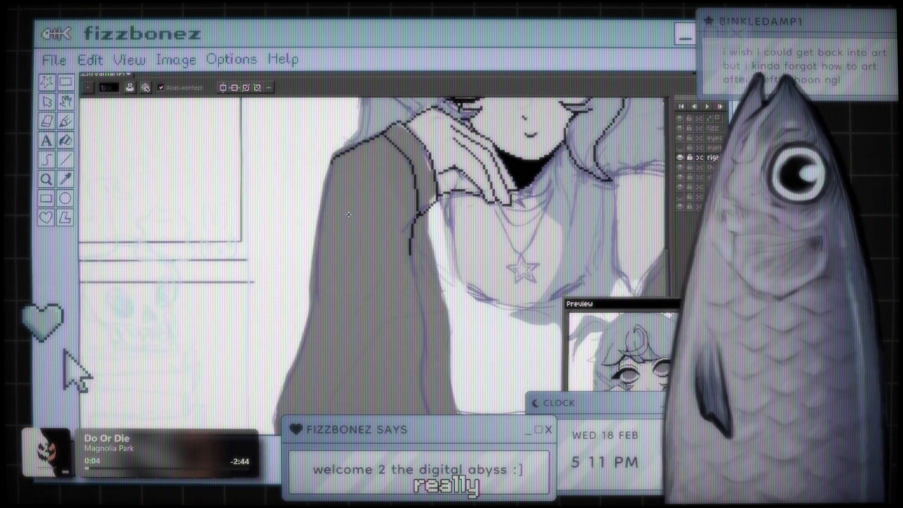
scroll(349, 215, "up", 4)
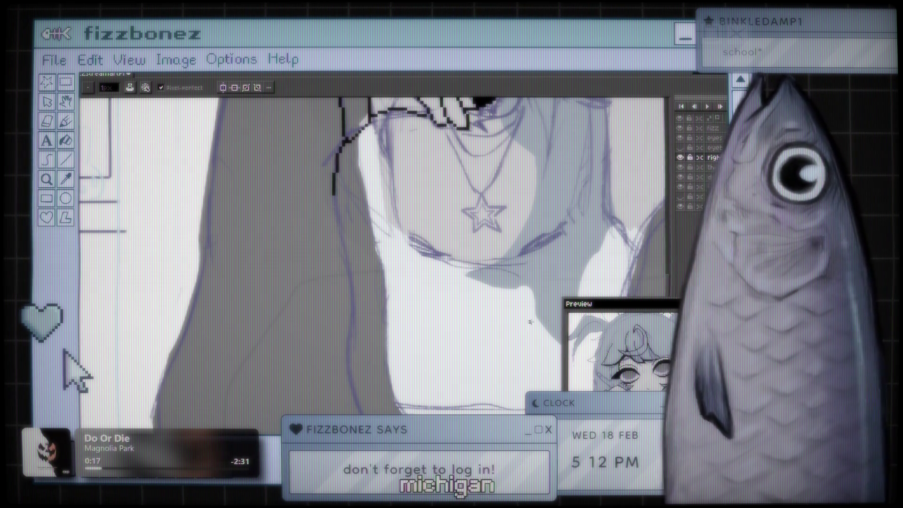
scroll(484, 321, "down", 2)
mouse_move(484, 321)
left_mouse_down()
mouse_move(453, 312)
mouse_move(433, 287)
mouse_move(395, 294)
mouse_move(371, 301)
mouse_move(374, 348)
left_mouse_up()
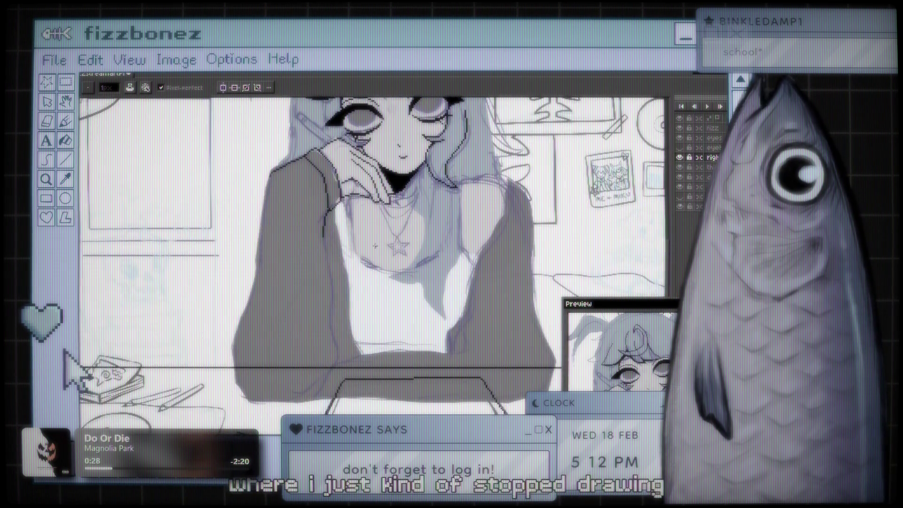
scroll(348, 263, "up", 4)
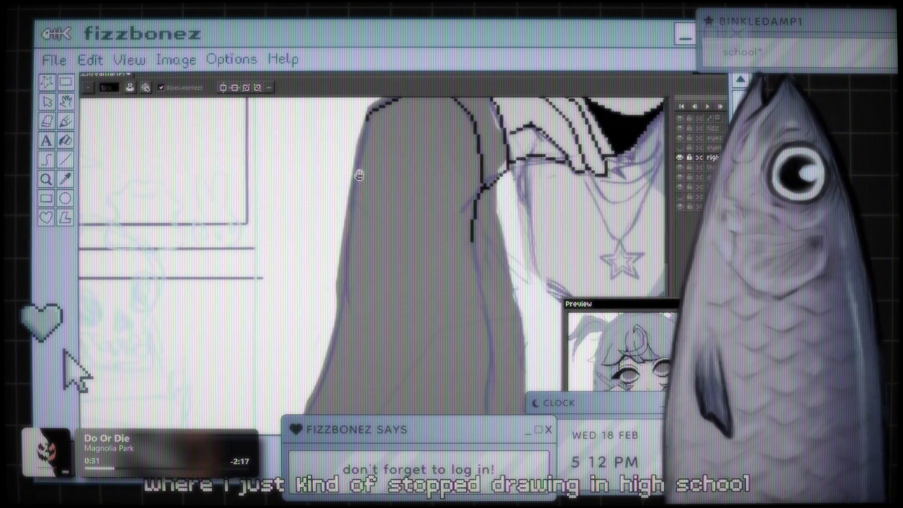
scroll(359, 176, "down", 2)
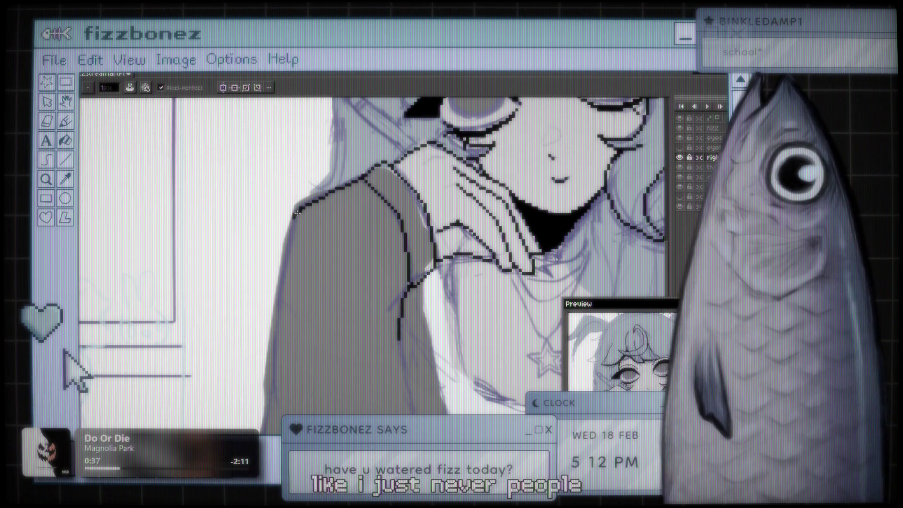
key("b")
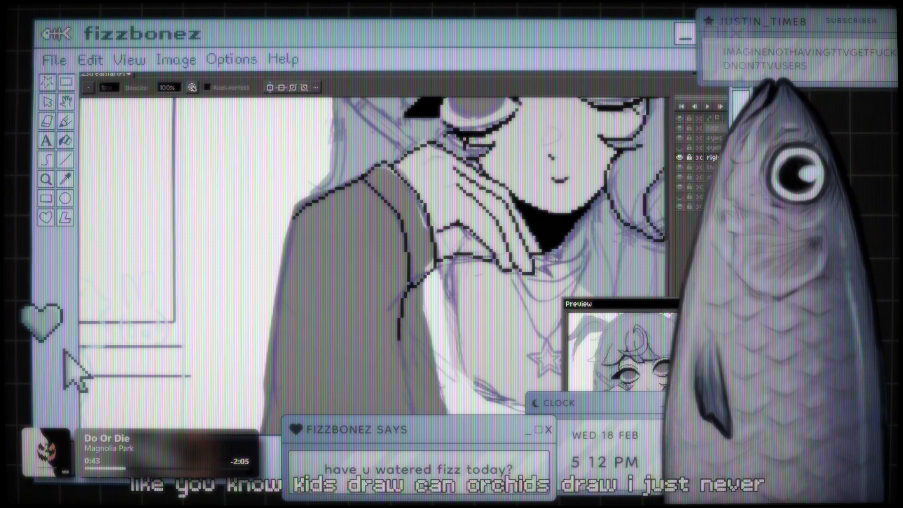
key("shift+b")
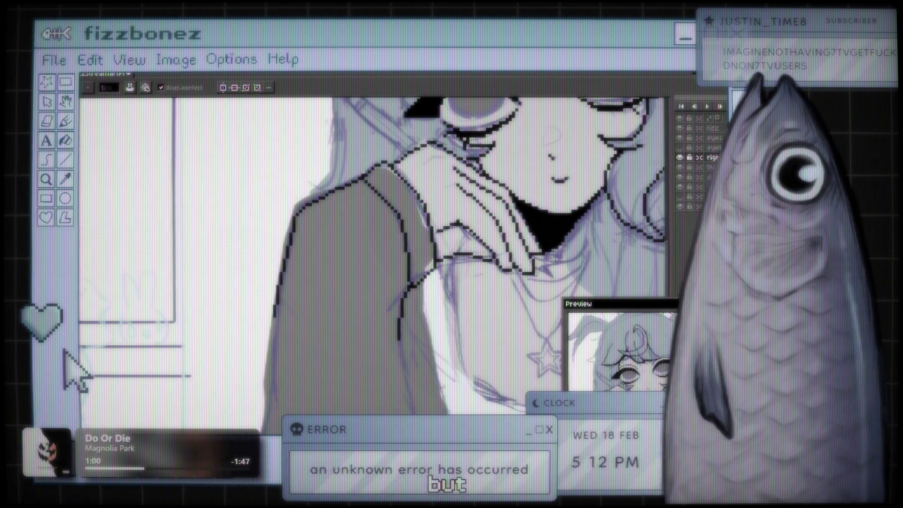
scroll(341, 190, "down", 4)
Step: Ink the left sleeve's lower edge as a black pixel line where it meets the desk
scroll(342, 190, "up", 5)
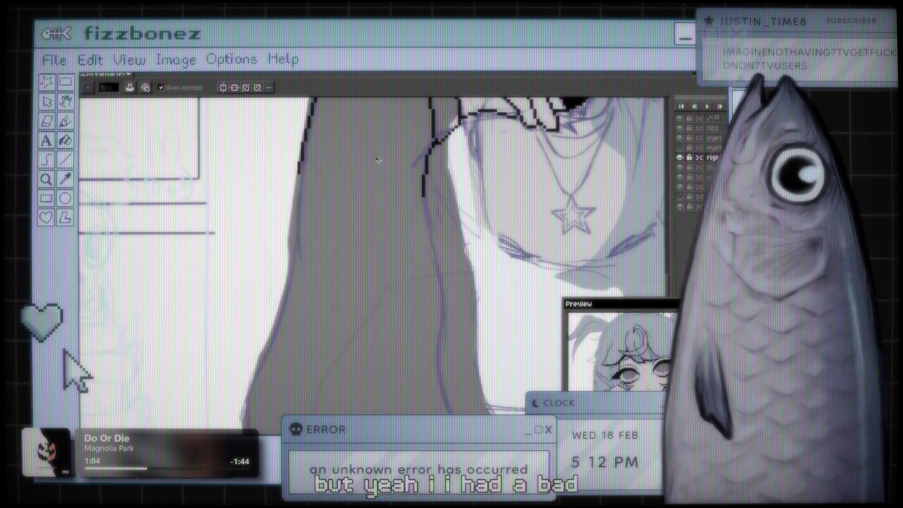
mouse_move(379, 160)
left_mouse_down()
mouse_move(328, 150)
mouse_move(274, 118)
mouse_move(223, 348)
mouse_move(226, 384)
left_mouse_up()
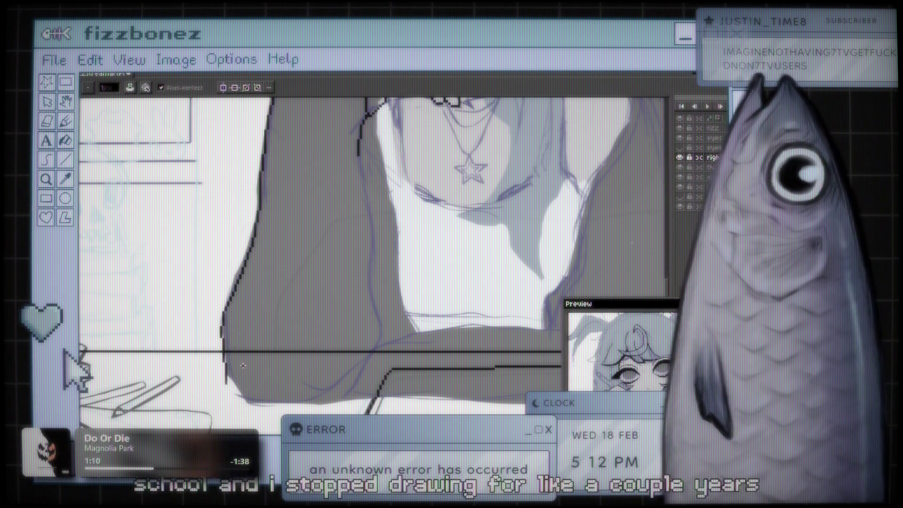
key("e")
key("b")
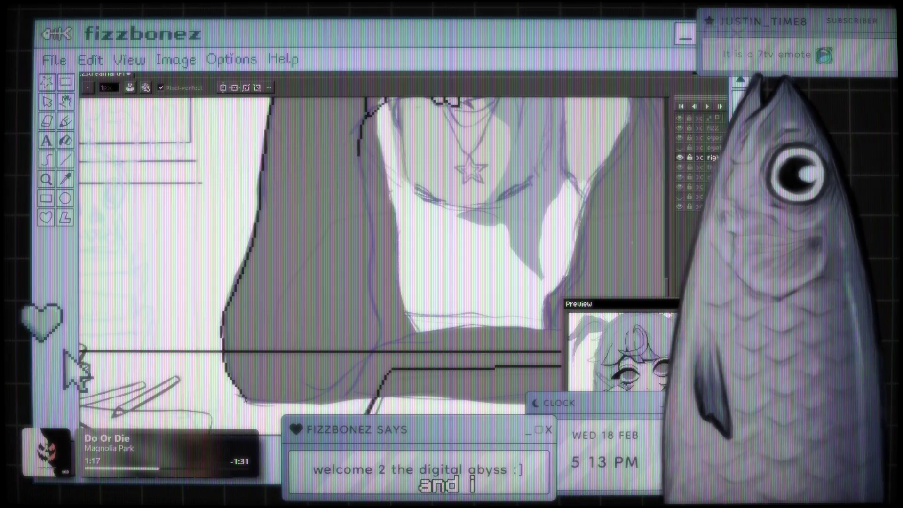
left_click_drag(278, 402, 338, 403)
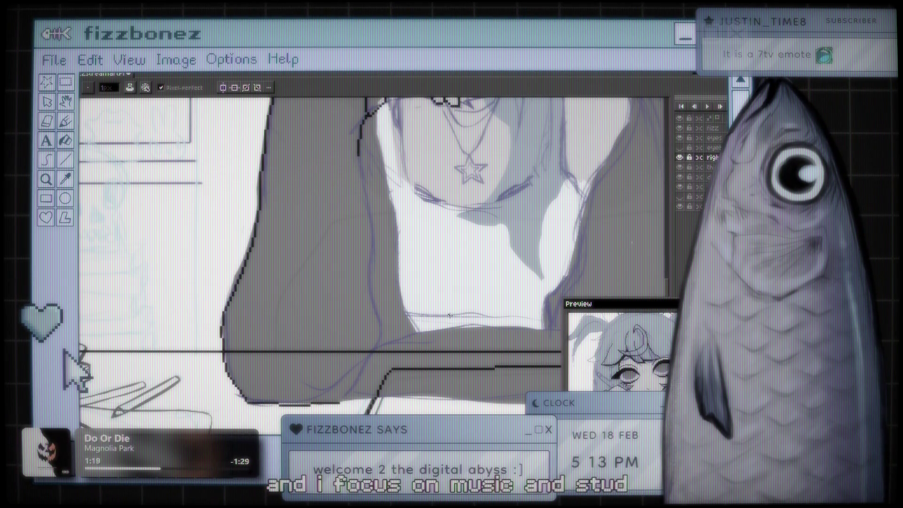
Step: Erase the stray pixels at the outline's bottom-left corner and return to the Pencil
scroll(358, 230, "up", 2)
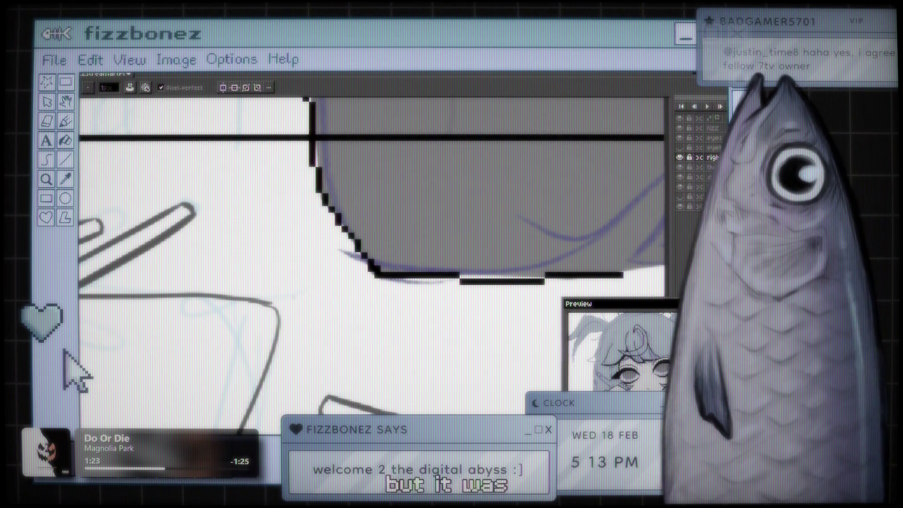
key("e")
left_click(378, 275)
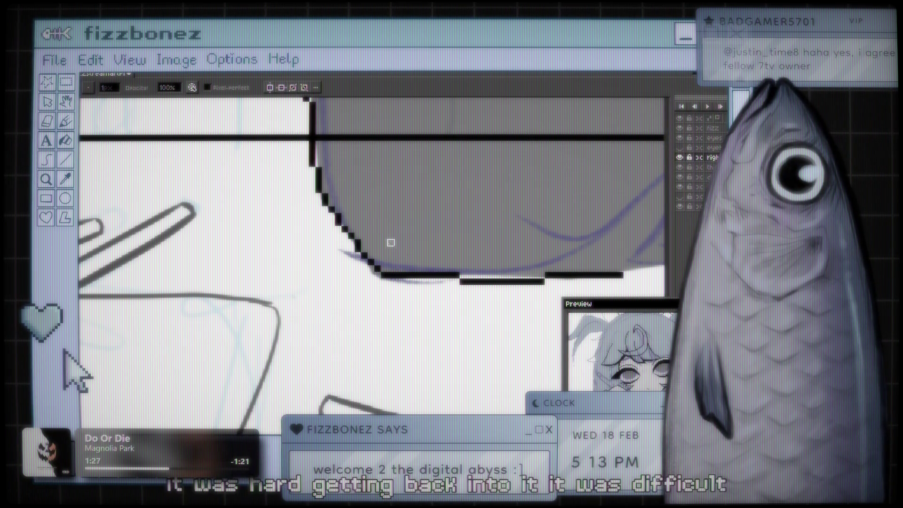
left_click(385, 275)
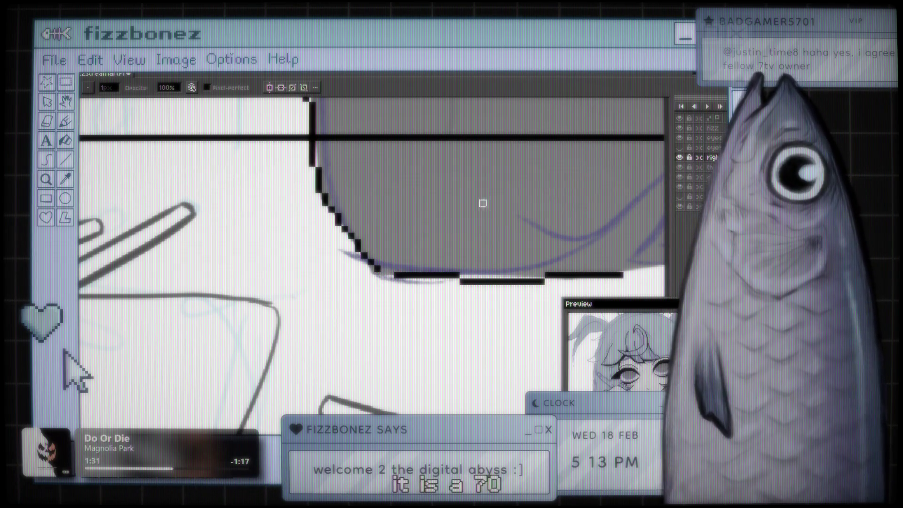
key("b")
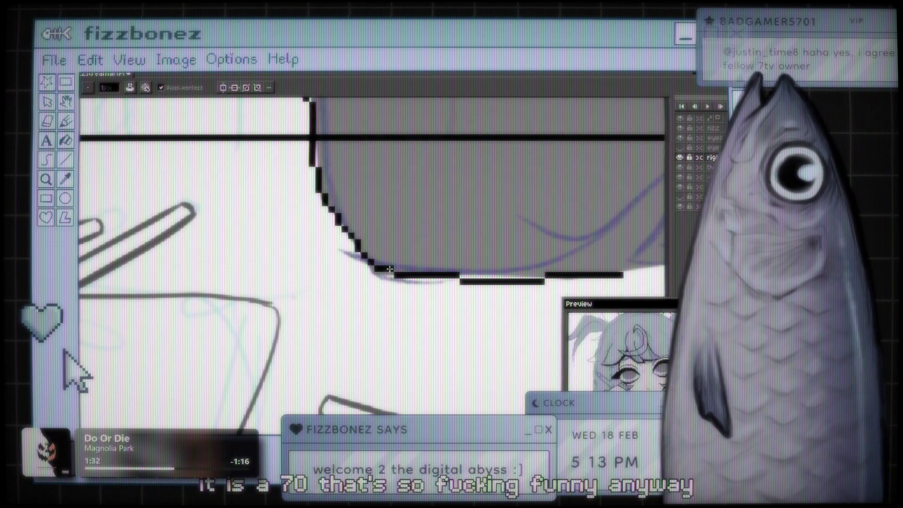
scroll(385, 269, "down", 3)
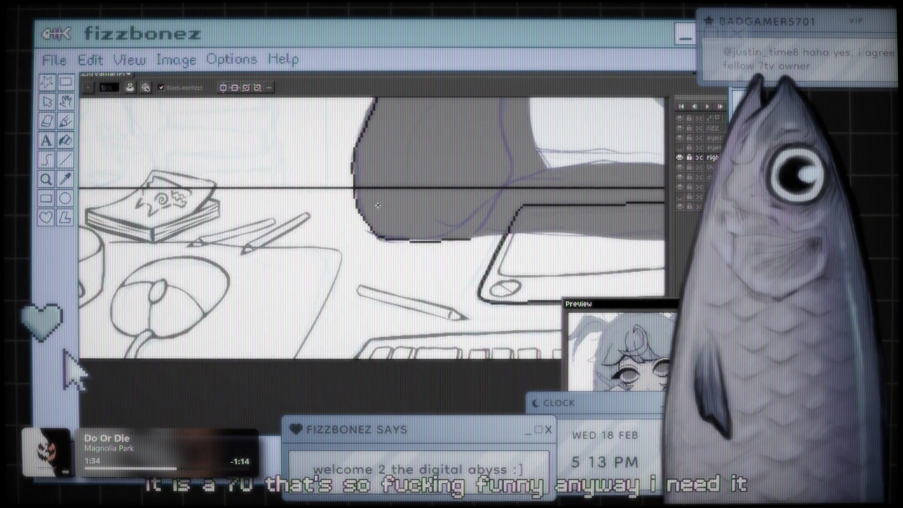
Step: Zoom in and back out on the canvas to look over the inked figure
scroll(254, 256, "up", 2)
scroll(384, 309, "down", 3)
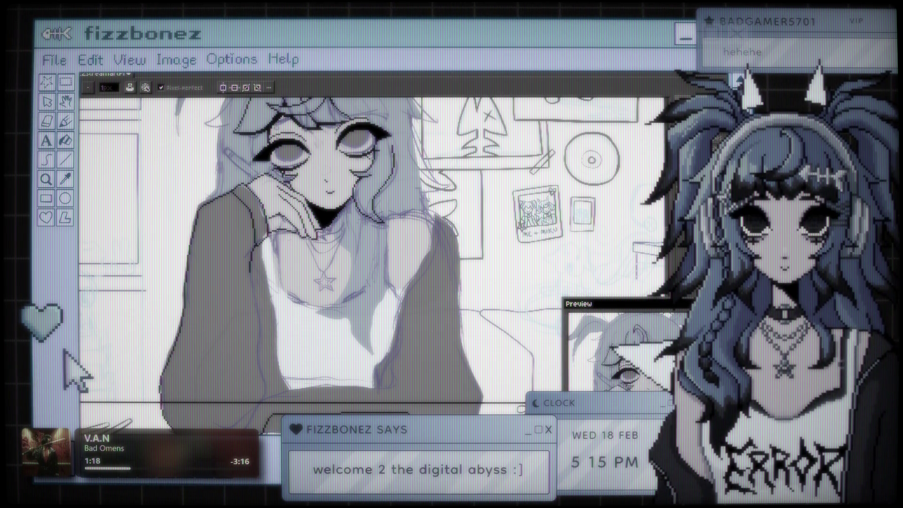
Step: Ink the left arm's outer edge and its lower outline, redrawing the misplaced stroke
scroll(348, 326, "up", 4)
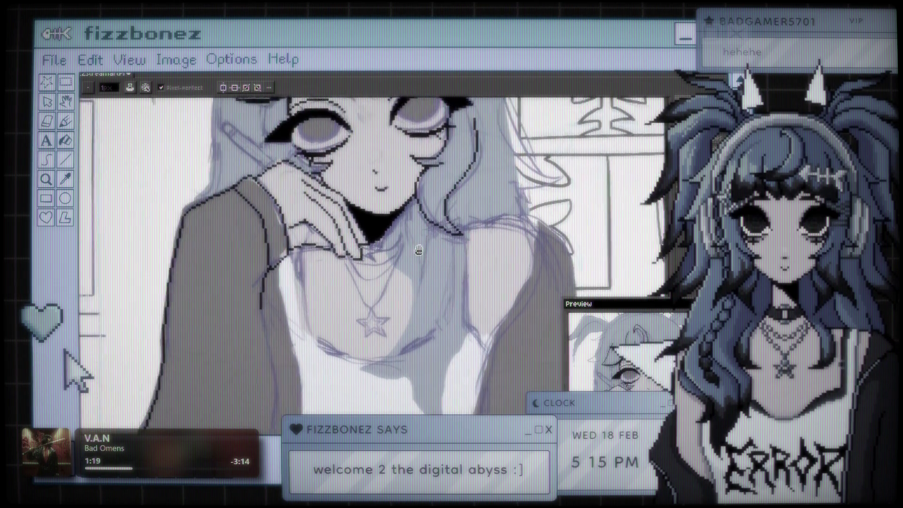
left_click_drag(459, 219, 401, 184)
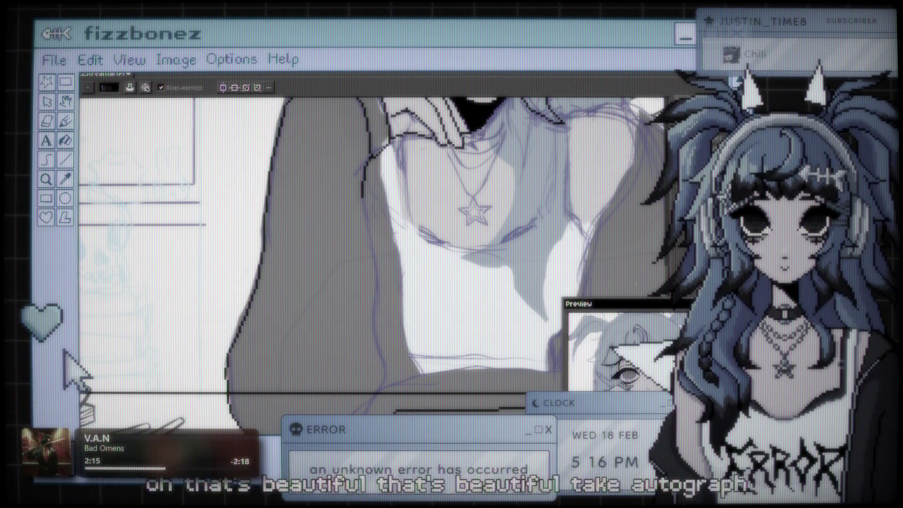
scroll(324, 234, "down", 3)
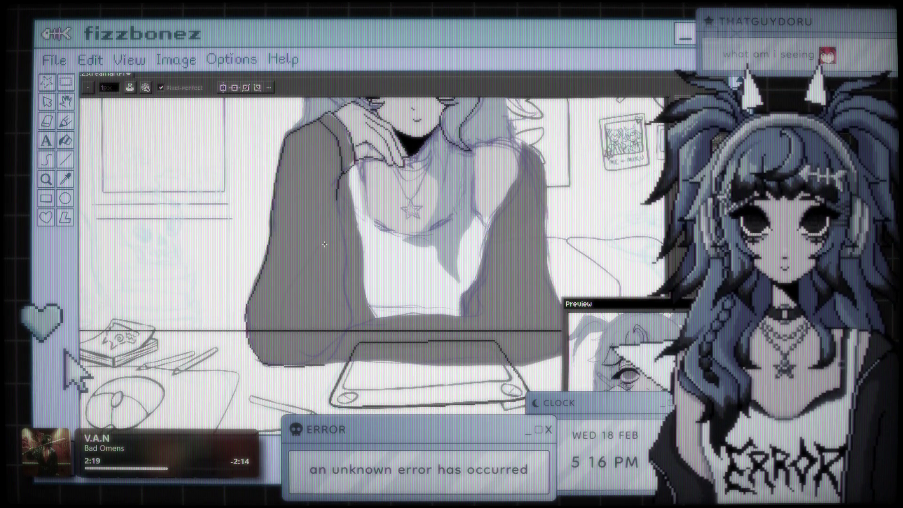
scroll(337, 235, "up", 3)
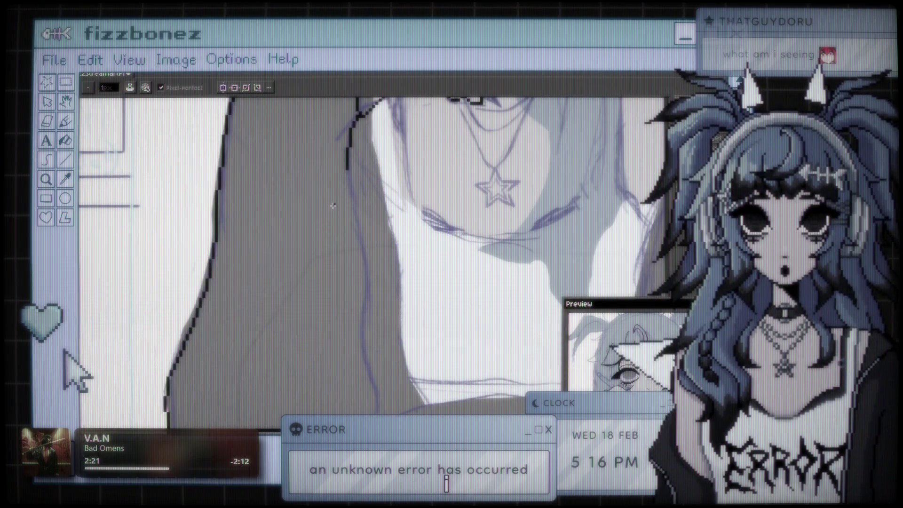
left_click_drag(349, 168, 374, 363)
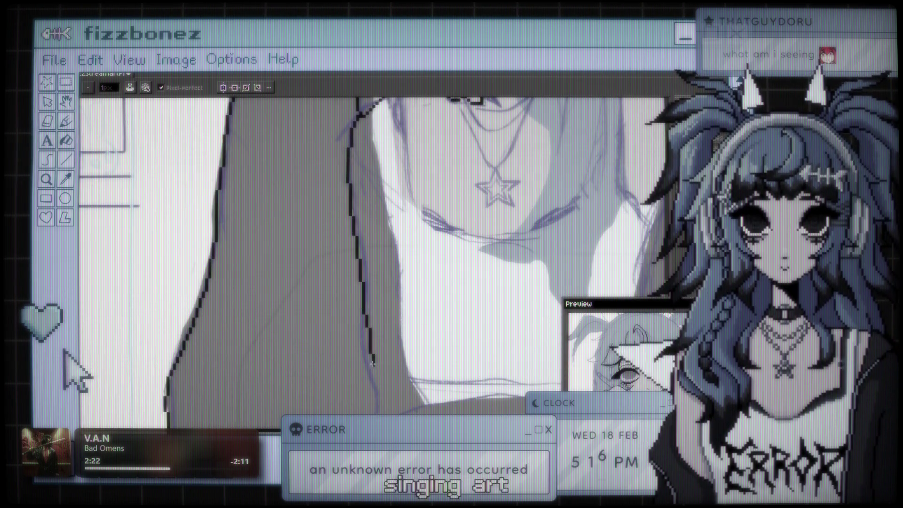
scroll(406, 313, "down", 5)
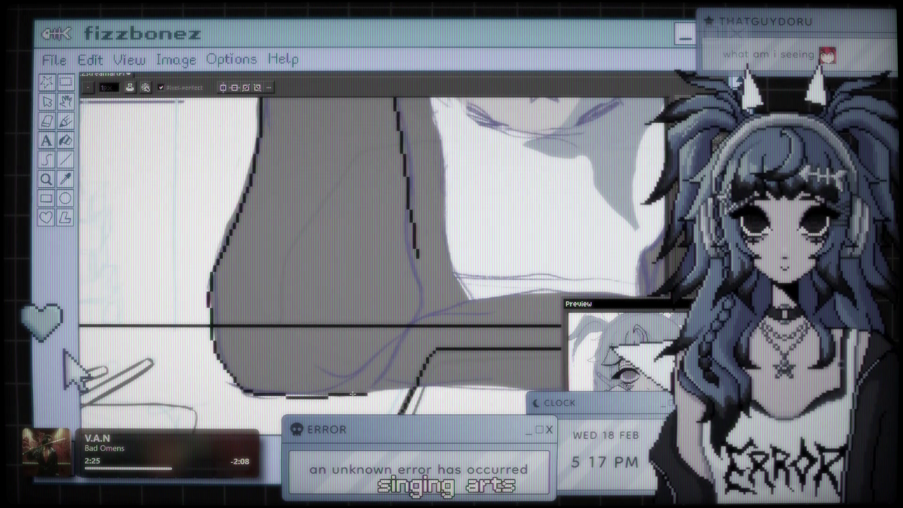
left_click_drag(365, 393, 419, 309)
key("ctrl+z")
mouse_move(366, 393)
left_mouse_down()
mouse_move(415, 330)
mouse_move(420, 271)
left_mouse_up()
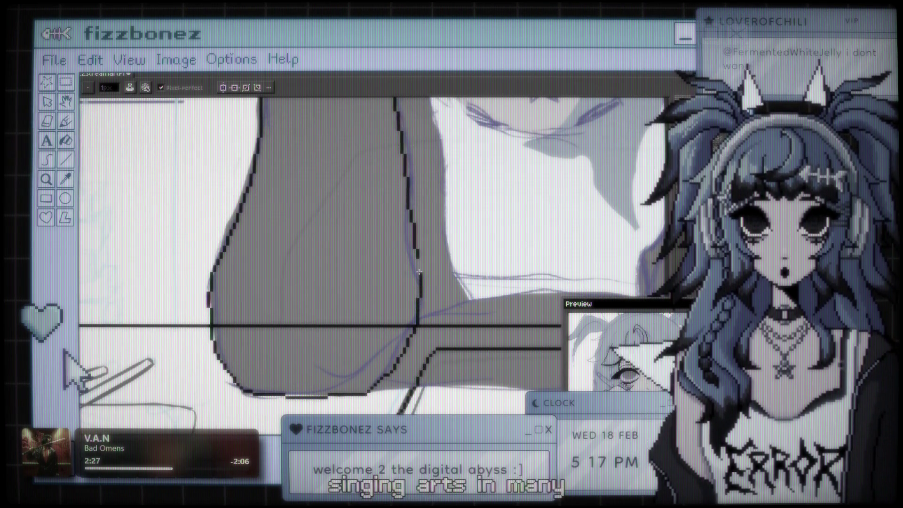
Step: Lower Reference Layer 2's opacity from 73% so the sketch fades behind the lineart
scroll(414, 176, "up", 4)
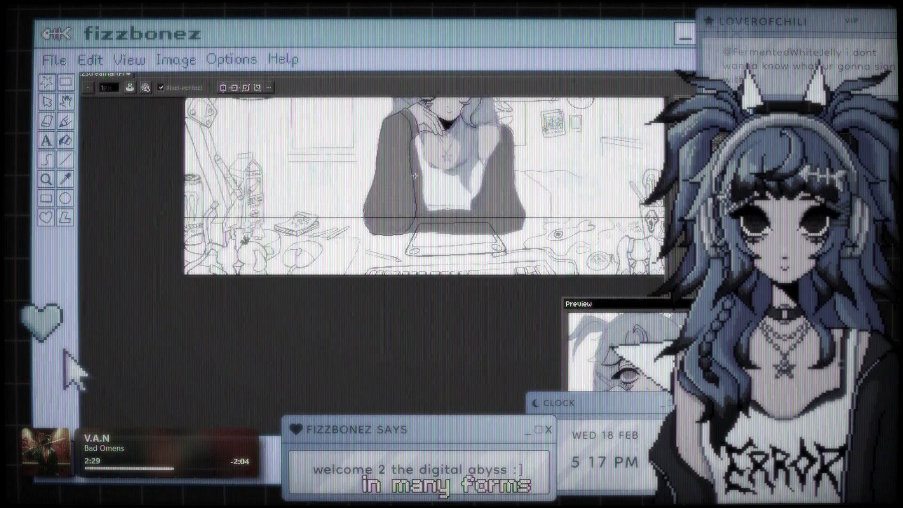
scroll(376, 211, "down", 3)
mouse_move(302, 225)
left_mouse_down()
mouse_move(365, 244)
mouse_move(422, 278)
left_mouse_up()
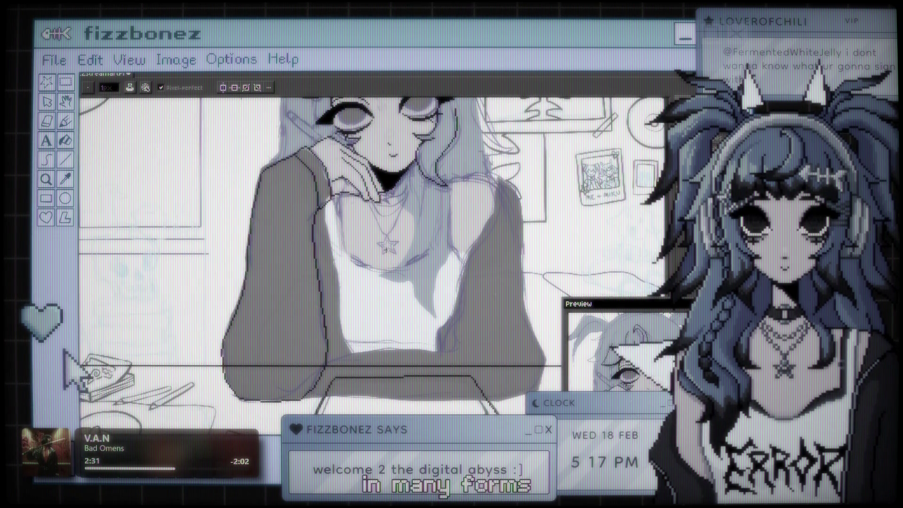
scroll(386, 250, "up", 4)
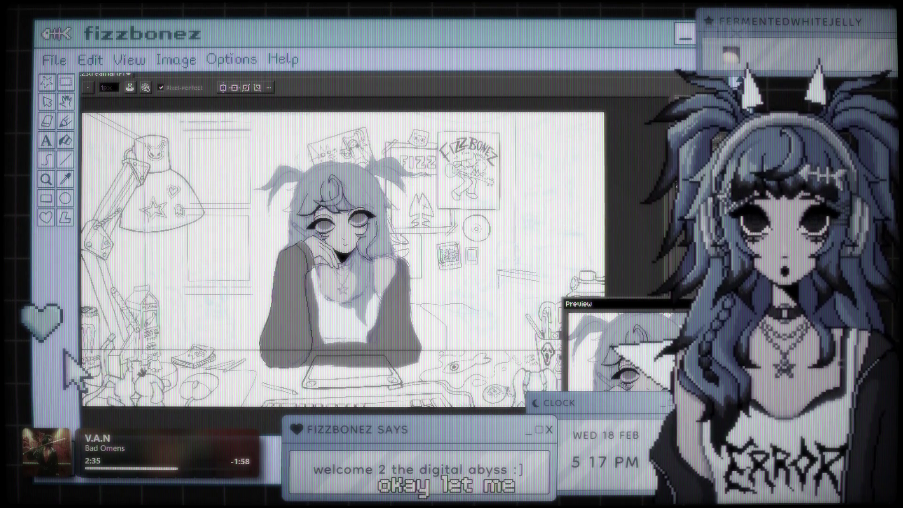
key("shift+p")
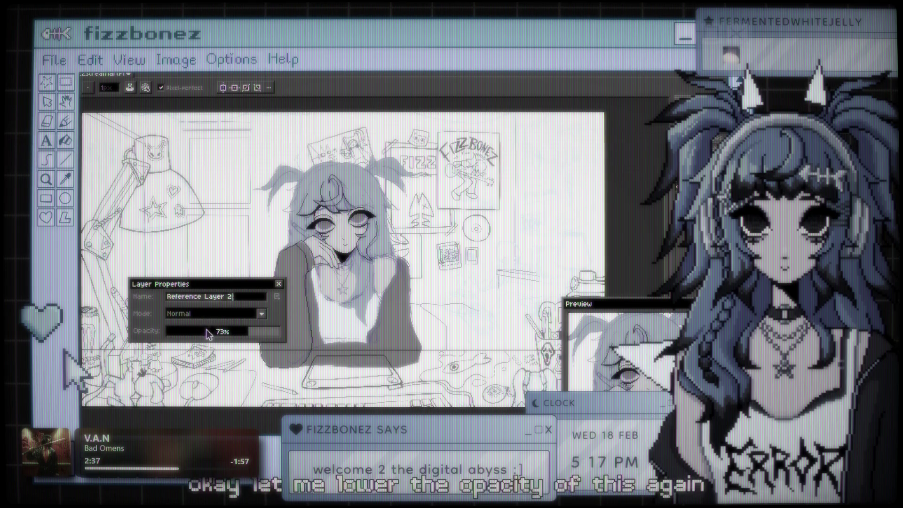
left_click_drag(208, 334, 192, 332)
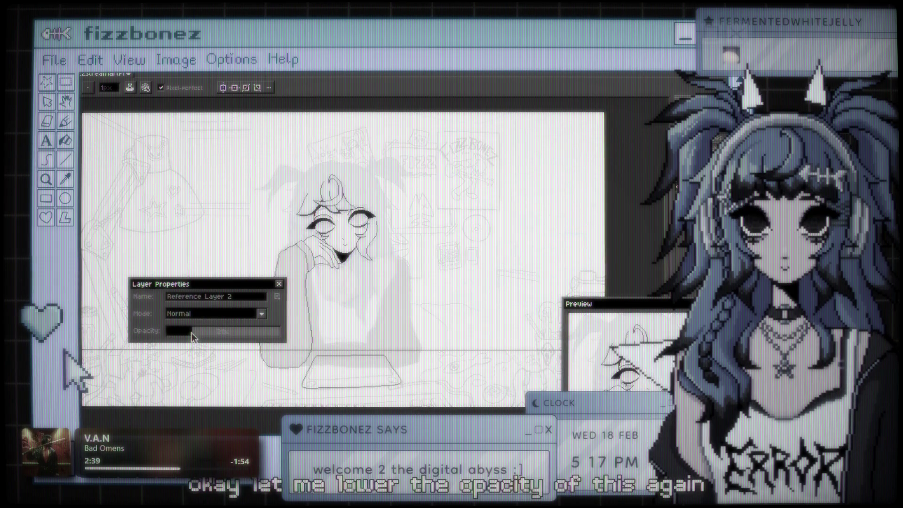
key("Return")
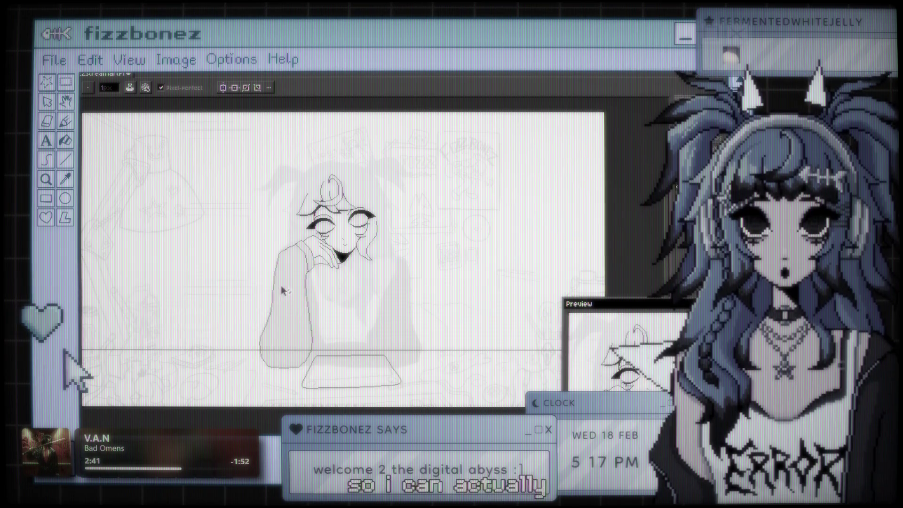
scroll(283, 291, "up", 4)
scroll(439, 344, "down", 1)
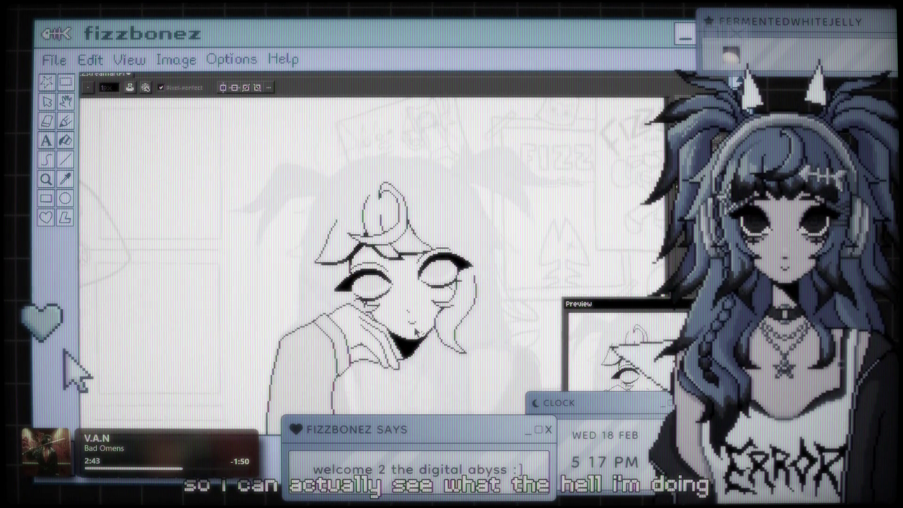
left_click_drag(416, 332, 357, 294)
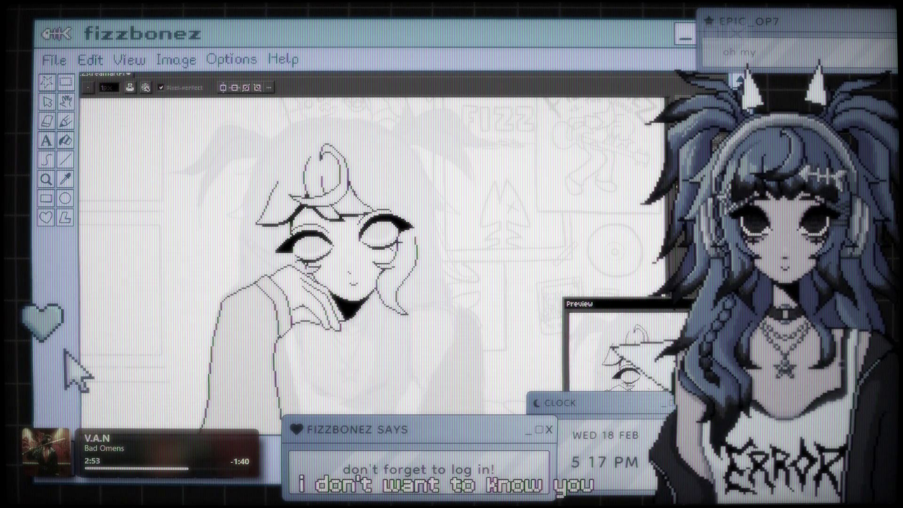
scroll(352, 216, "down", 3)
left_click_drag(354, 222, 389, 211)
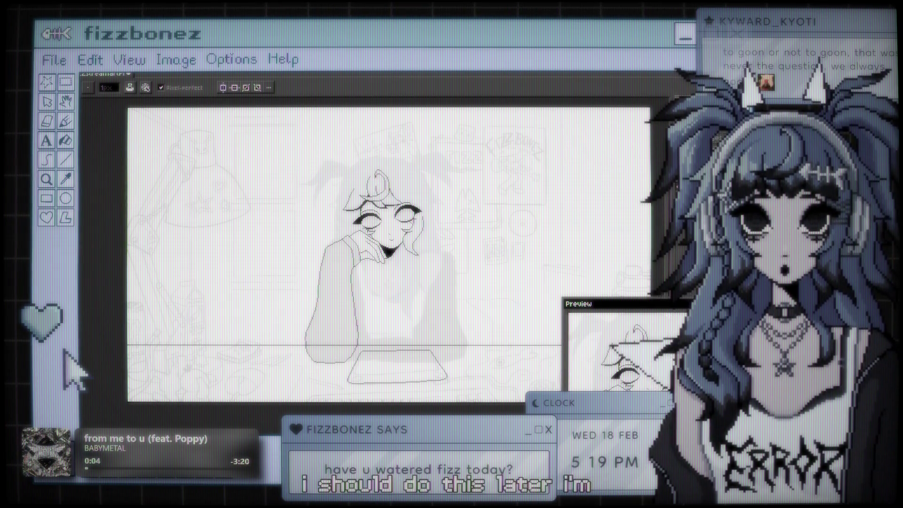
scroll(458, 261, "up", 1)
scroll(381, 244, "down", 1)
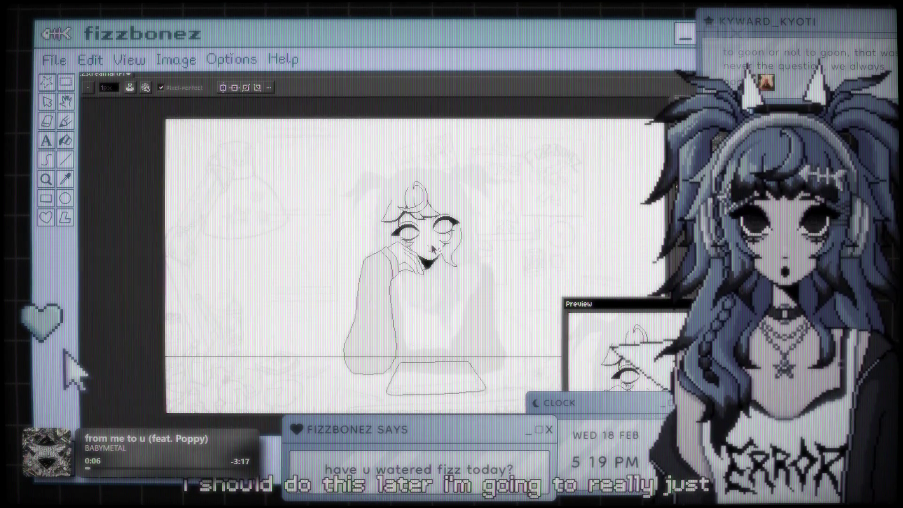
scroll(387, 259, "up", 1)
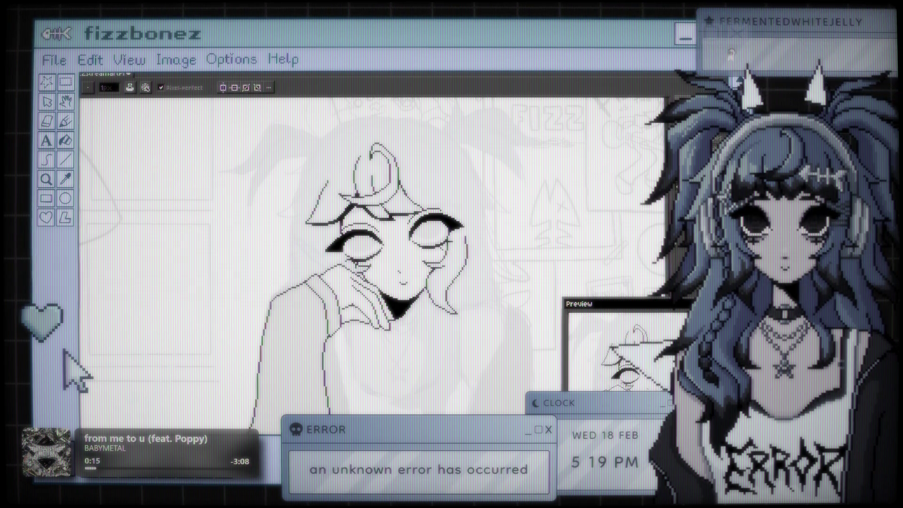
scroll(398, 238, "up", 2)
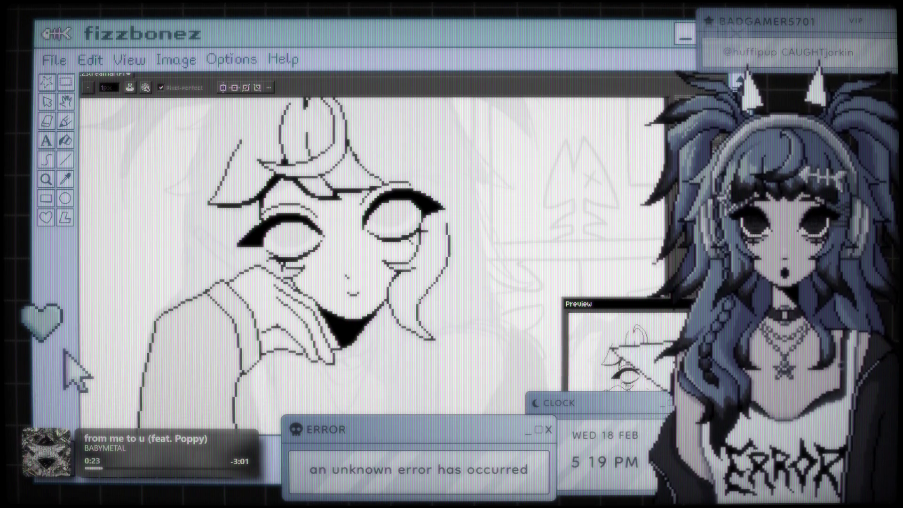
mouse_move(471, 358)
left_mouse_down()
mouse_move(551, 213)
mouse_move(602, 194)
mouse_move(597, 209)
mouse_move(500, 271)
left_mouse_up()
mouse_move(524, 221)
left_mouse_down()
mouse_move(556, 262)
mouse_move(556, 299)
left_mouse_up()
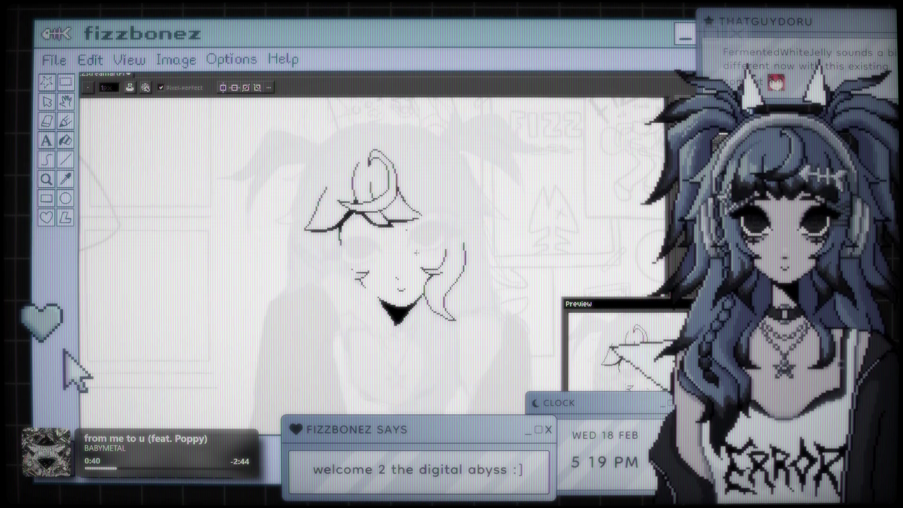
Step: Switch to the Eraser to rework the bangs linework
key("e")
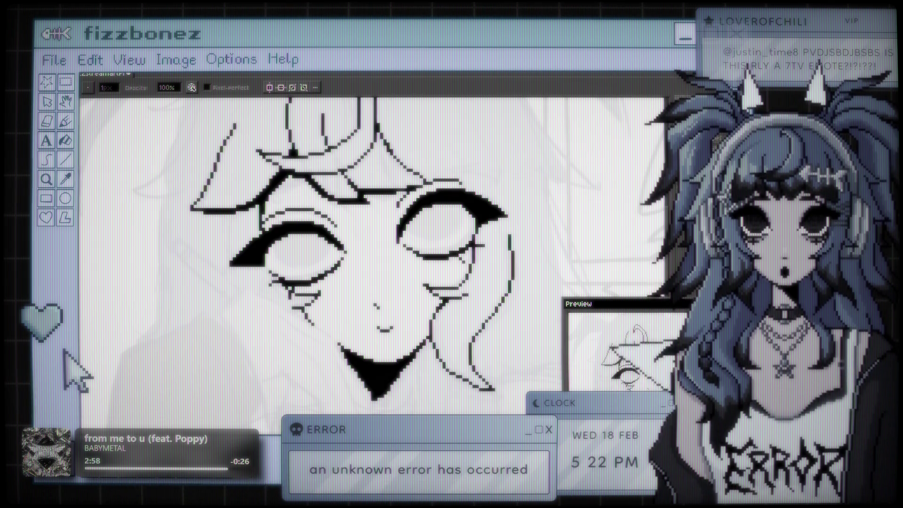
scroll(429, 189, "down", 3)
scroll(430, 190, "up", 3)
scroll(429, 189, "up", 1)
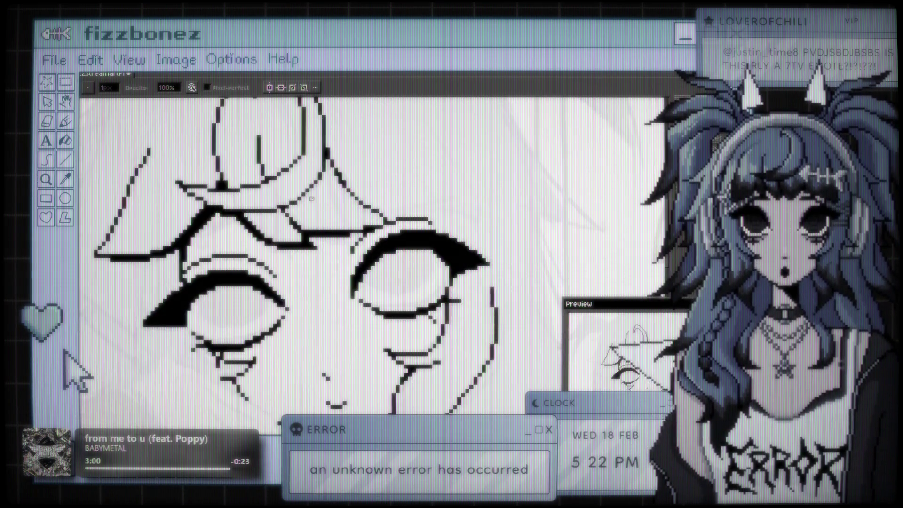
key("b")
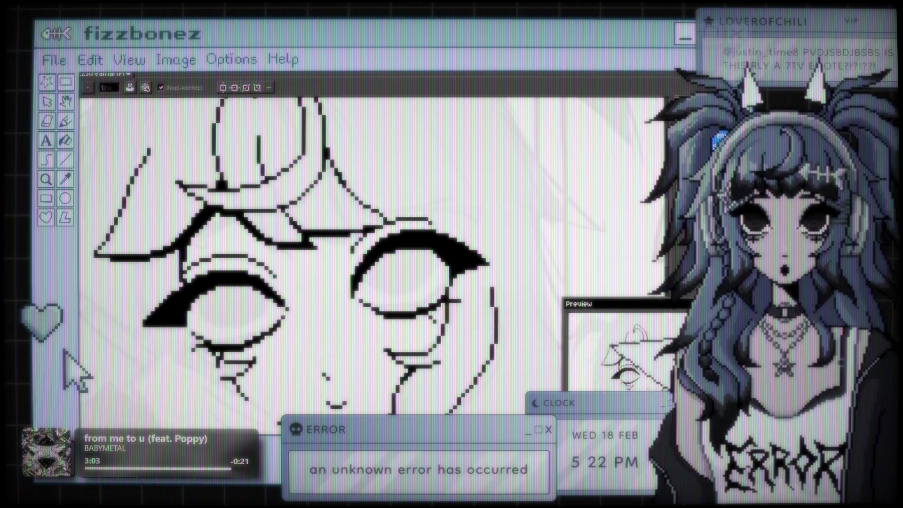
key("ctrl+z")
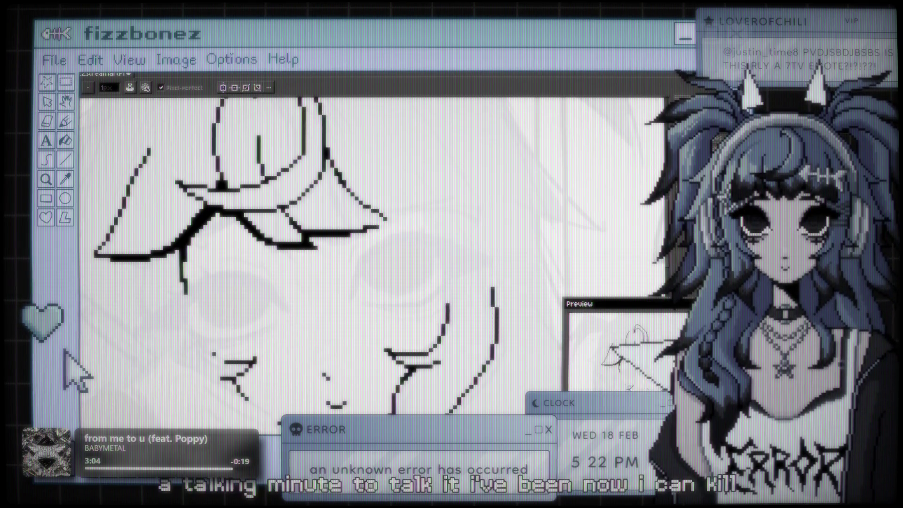
mouse_move(470, 316)
left_mouse_down()
mouse_move(471, 214)
mouse_move(508, 199)
left_mouse_up()
scroll(482, 200, "down", 3)
scroll(483, 200, "up", 3)
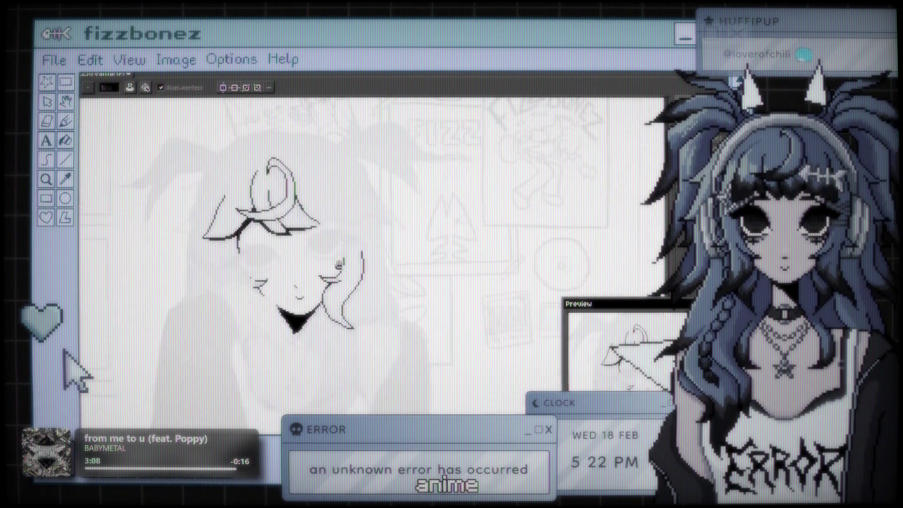
left_click_drag(353, 229, 422, 229)
scroll(421, 229, "right", 1)
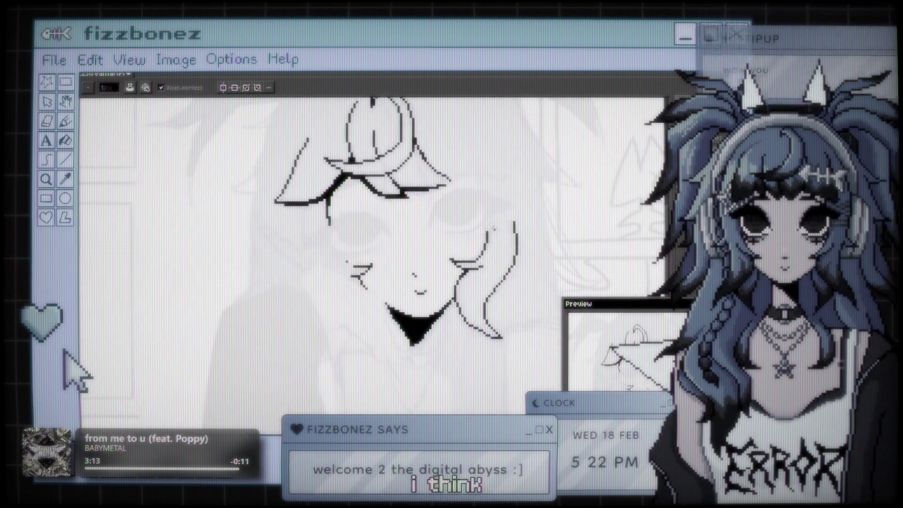
scroll(493, 228, "down", 3)
scroll(494, 228, "up", 3)
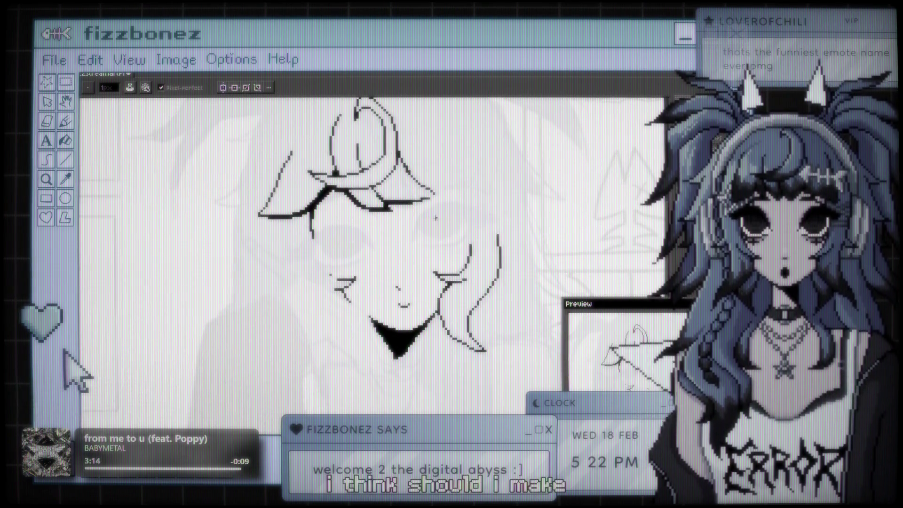
scroll(435, 218, "down", 4)
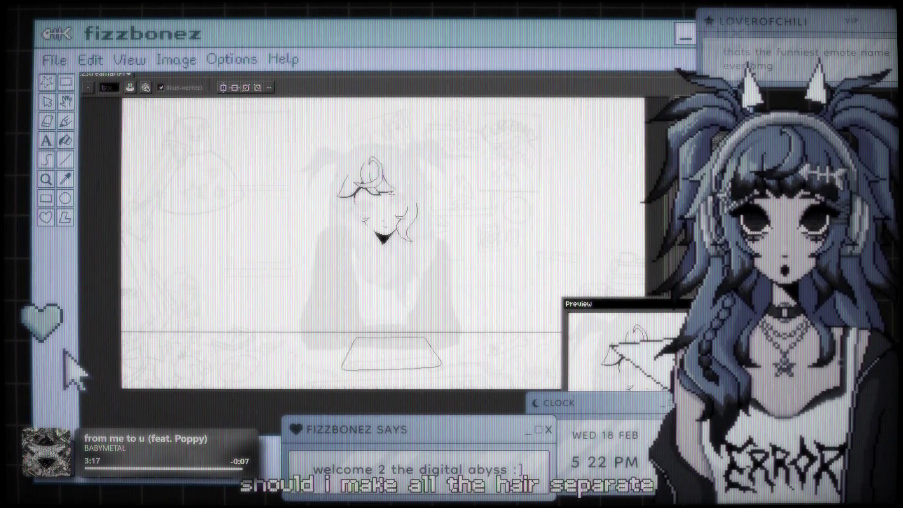
scroll(392, 193, "up", 5)
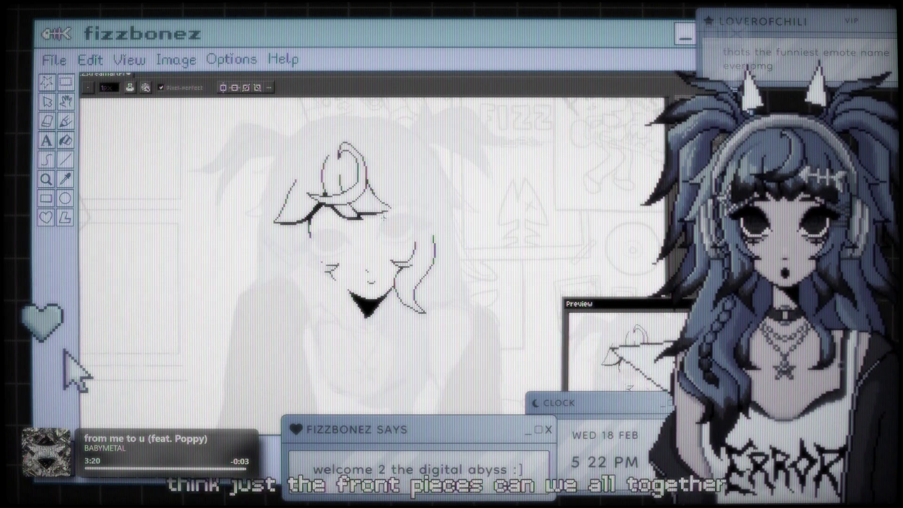
scroll(384, 217, "up", 1)
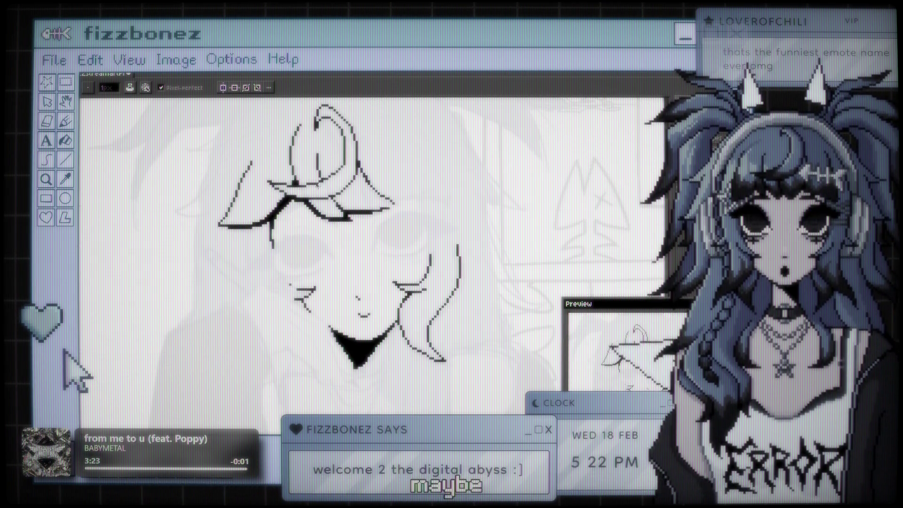
scroll(367, 162, "down", 2)
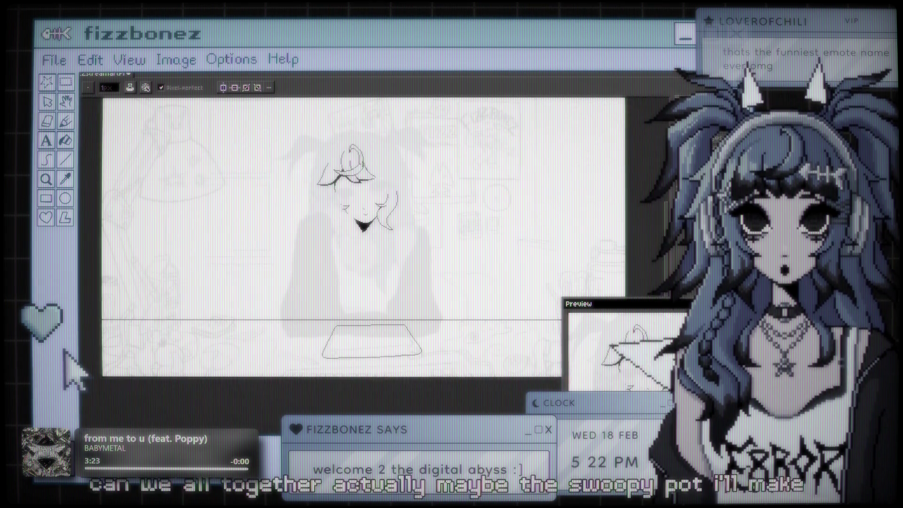
scroll(387, 225, "up", 1)
scroll(386, 225, "down", 1)
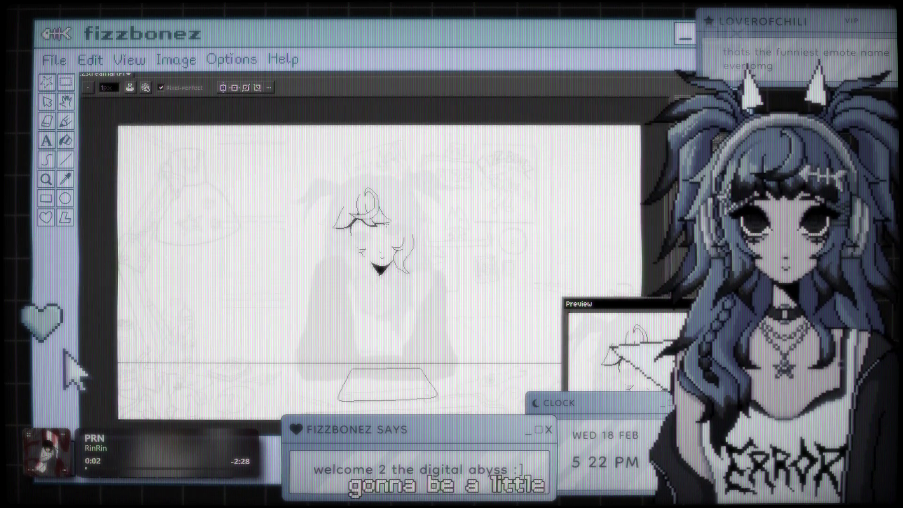
scroll(384, 196, "up", 1)
scroll(384, 197, "down", 1)
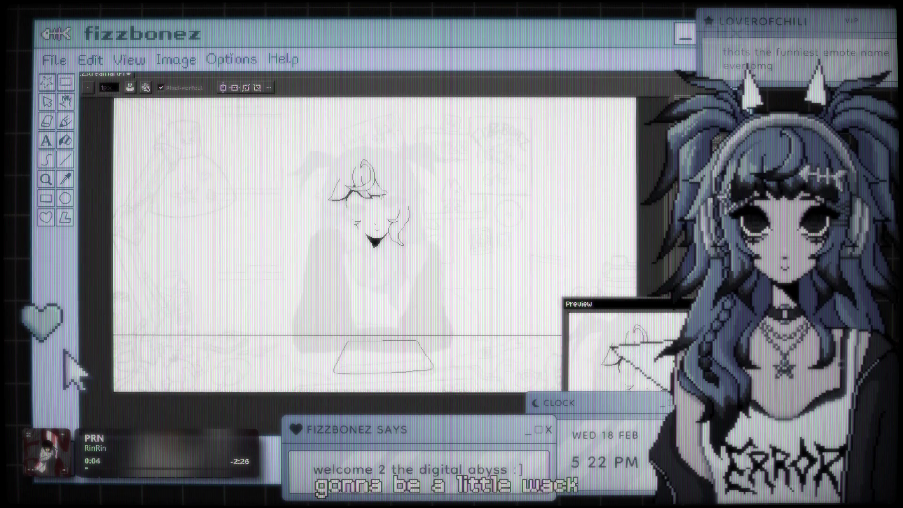
scroll(384, 197, "up", 1)
left_click_drag(380, 197, 400, 245)
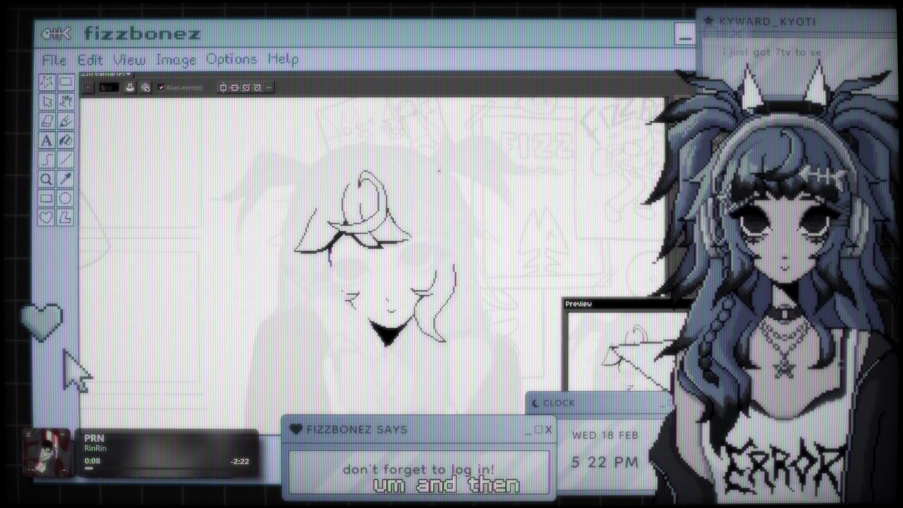
scroll(297, 156, "down", 1)
scroll(413, 195, "up", 1)
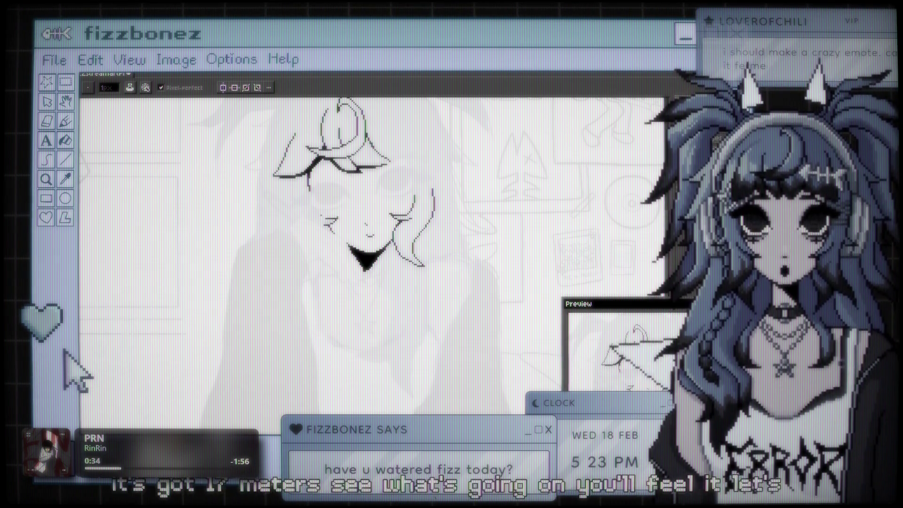
scroll(399, 184, "down", 1)
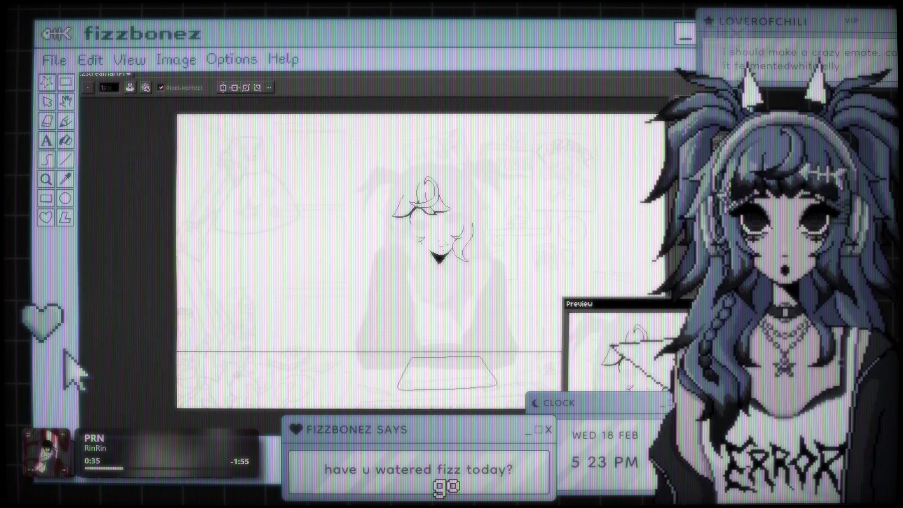
scroll(376, 244, "up", 2)
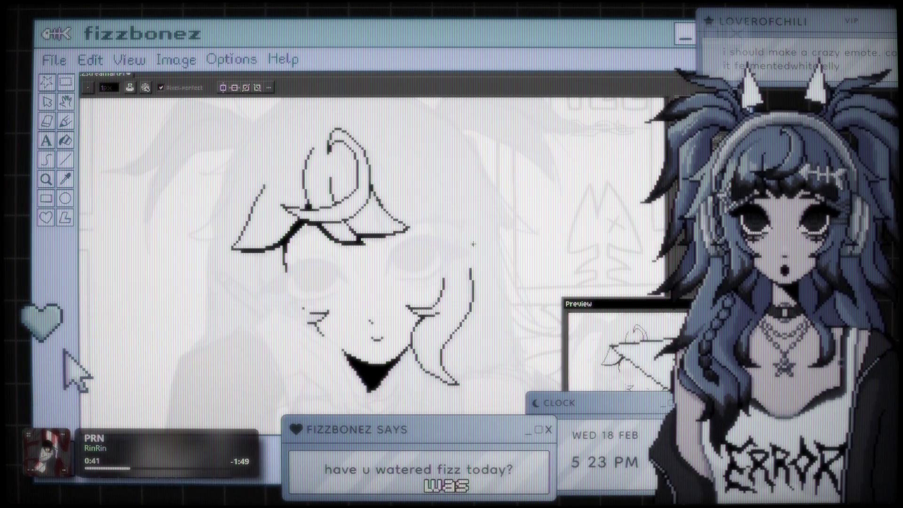
scroll(473, 244, "down", 1)
scroll(471, 244, "up", 1)
scroll(447, 211, "down", 2)
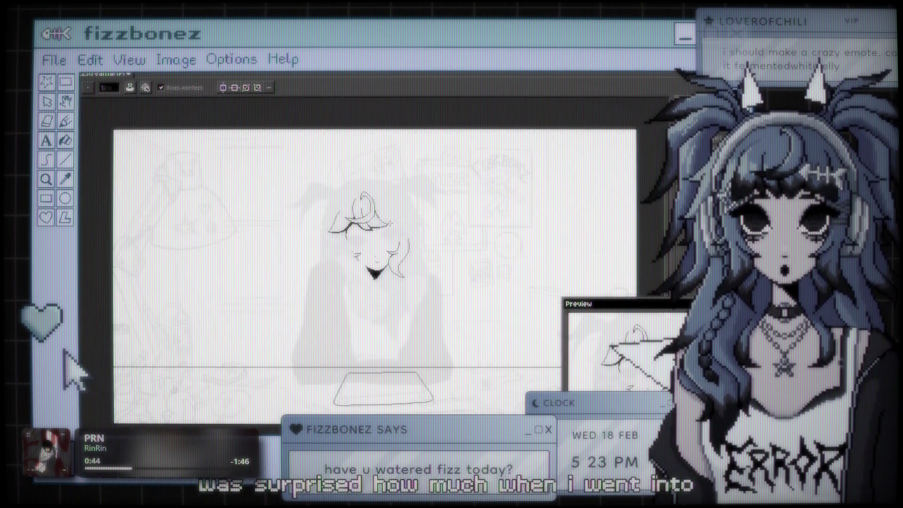
scroll(423, 188, "up", 2)
scroll(419, 181, "up", 1)
scroll(414, 184, "down", 3)
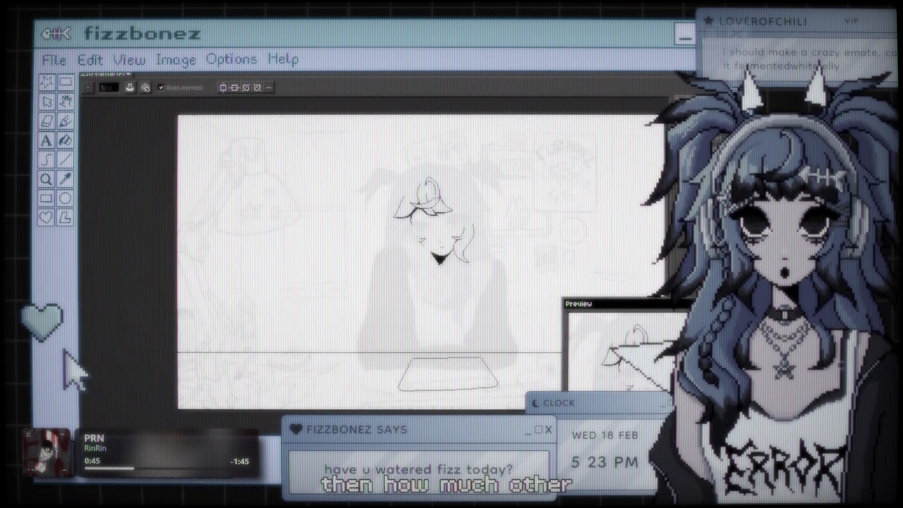
scroll(404, 188, "up", 3)
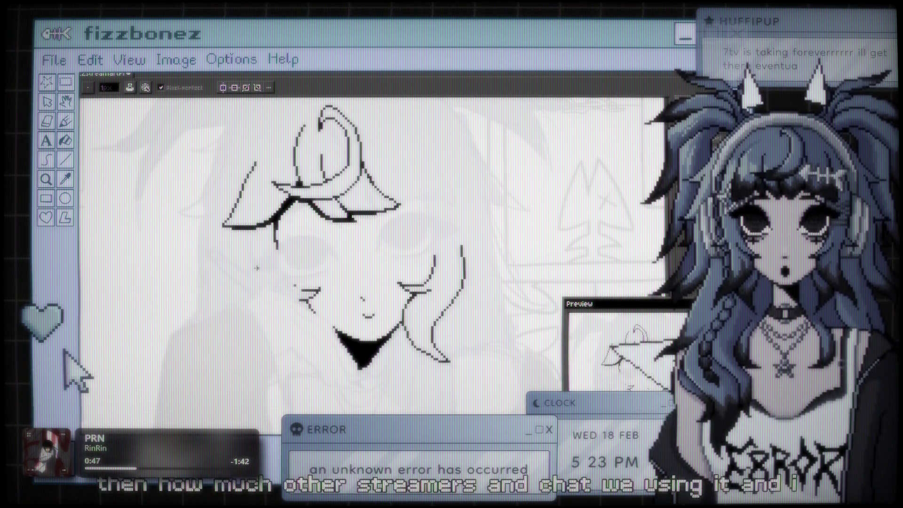
scroll(381, 258, "up", 2)
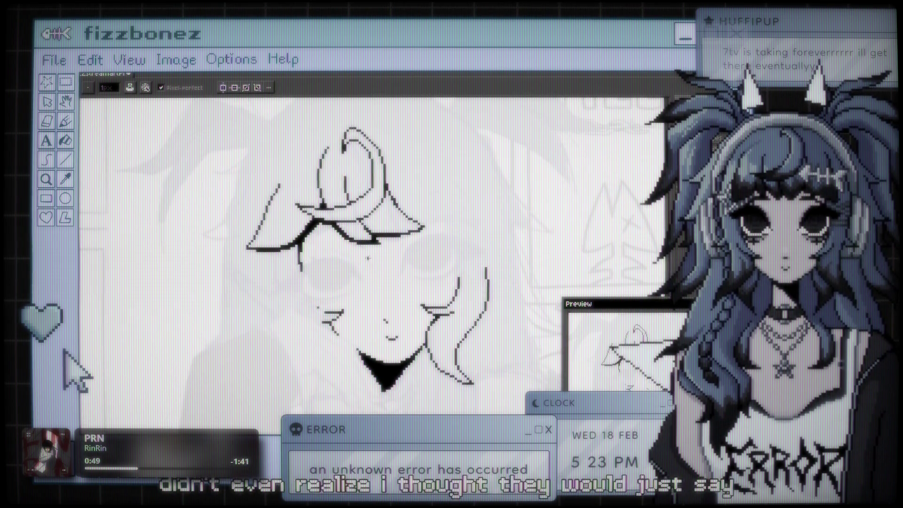
scroll(381, 259, "down", 2)
scroll(382, 258, "up", 1)
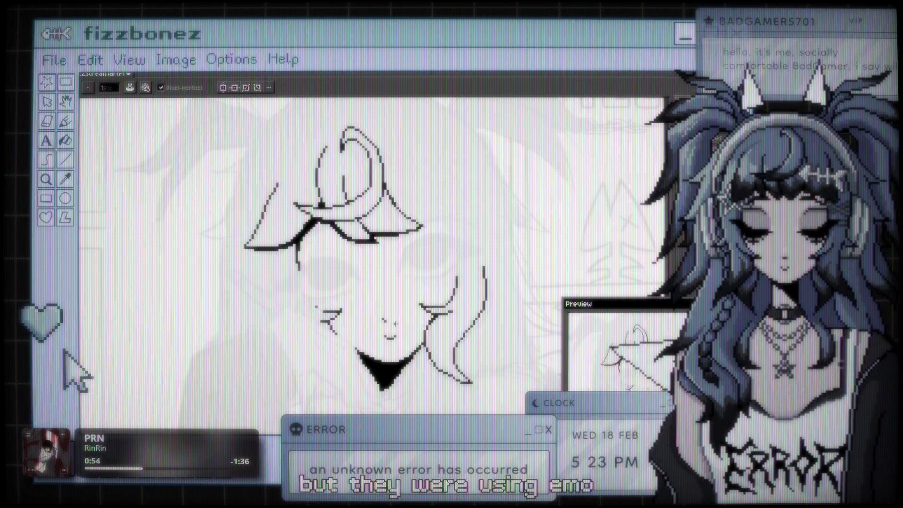
scroll(435, 329, "down", 1)
scroll(436, 329, "up", 3)
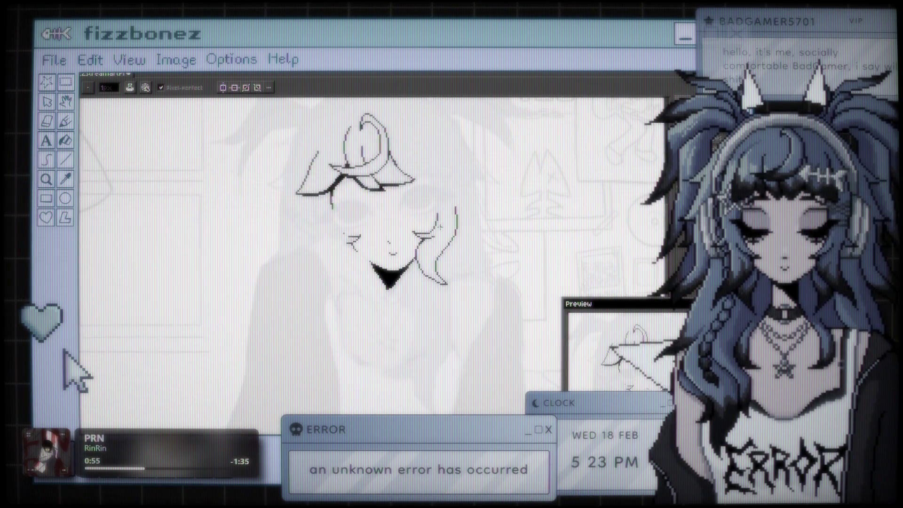
scroll(456, 271, "down", 1)
scroll(454, 278, "up", 1)
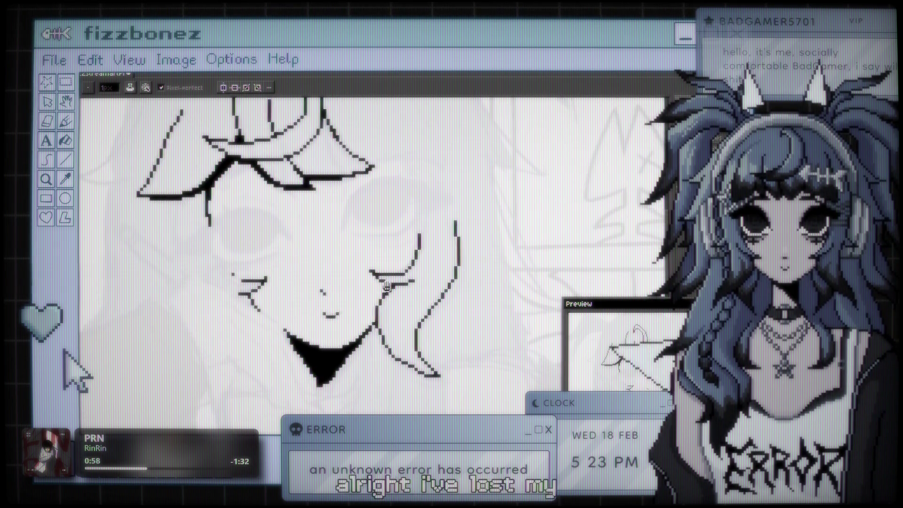
scroll(453, 285, "down", 1)
scroll(451, 291, "up", 1)
scroll(451, 288, "down", 1)
scroll(449, 282, "up", 1)
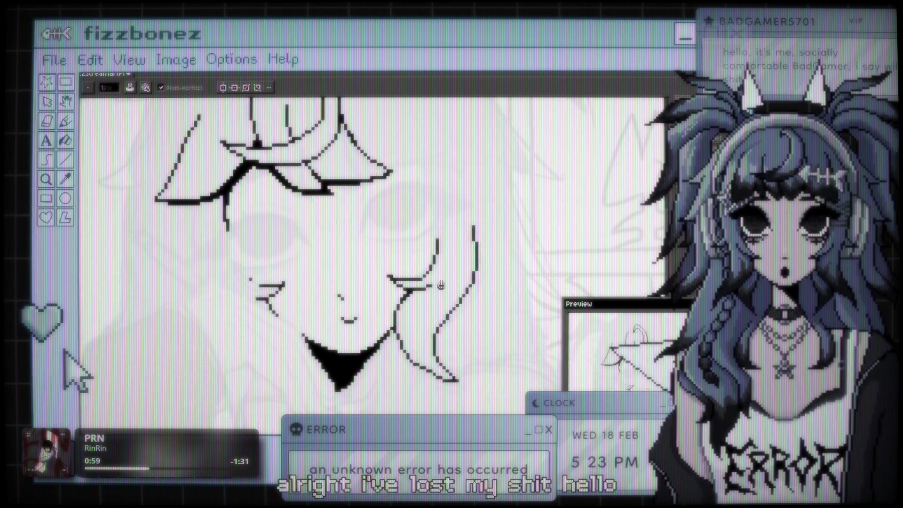
scroll(466, 266, "down", 1)
scroll(470, 263, "up", 1)
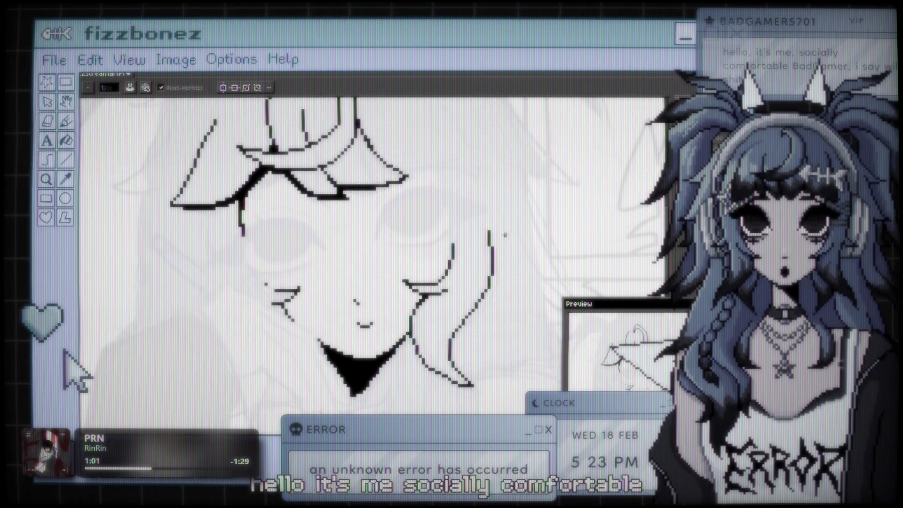
key("shift+q")
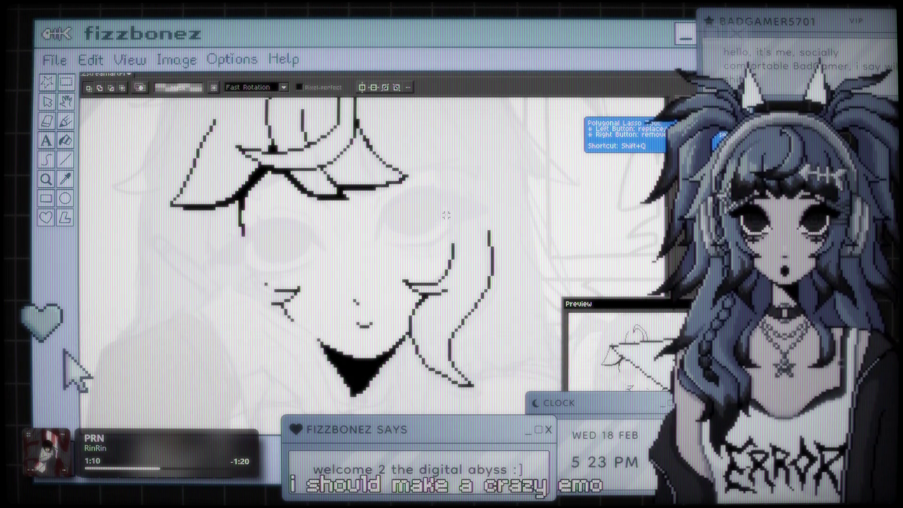
Step: Nudge the selected right hair strands slightly right and add a short stroke beneath them
mouse_move(449, 214)
left_mouse_down()
mouse_move(431, 238)
mouse_move(407, 319)
mouse_move(419, 384)
left_mouse_up()
mouse_move(465, 176)
left_mouse_down()
mouse_move(546, 301)
mouse_move(393, 273)
mouse_move(466, 176)
left_mouse_up()
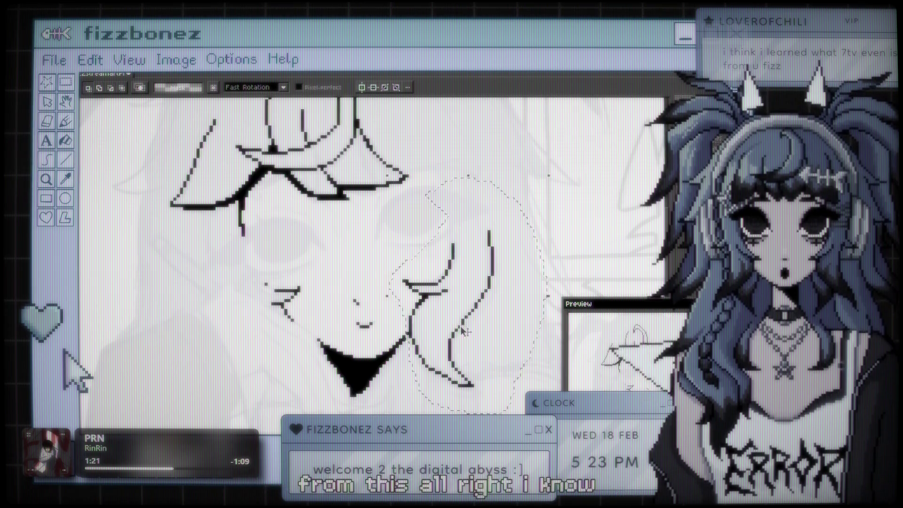
left_click_drag(462, 330, 465, 331)
key("ctrl+d")
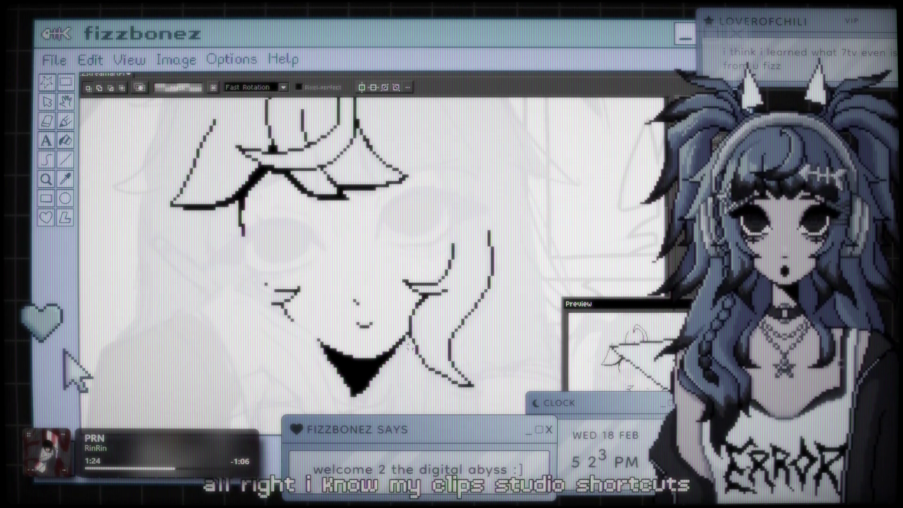
left_click_drag(409, 330, 423, 382)
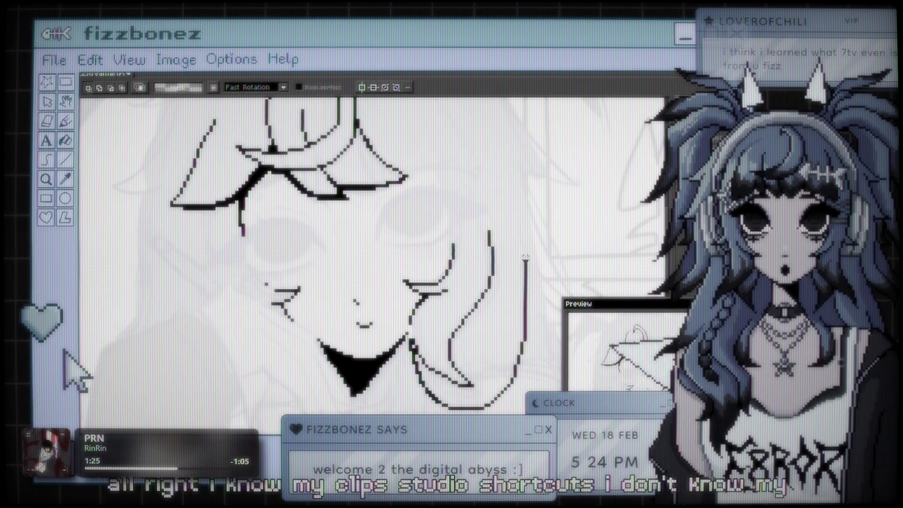
Step: Cut the right hair strands, rename Layer 3 to 'hair', and paste them onto it
left_click_drag(526, 258, 527, 244)
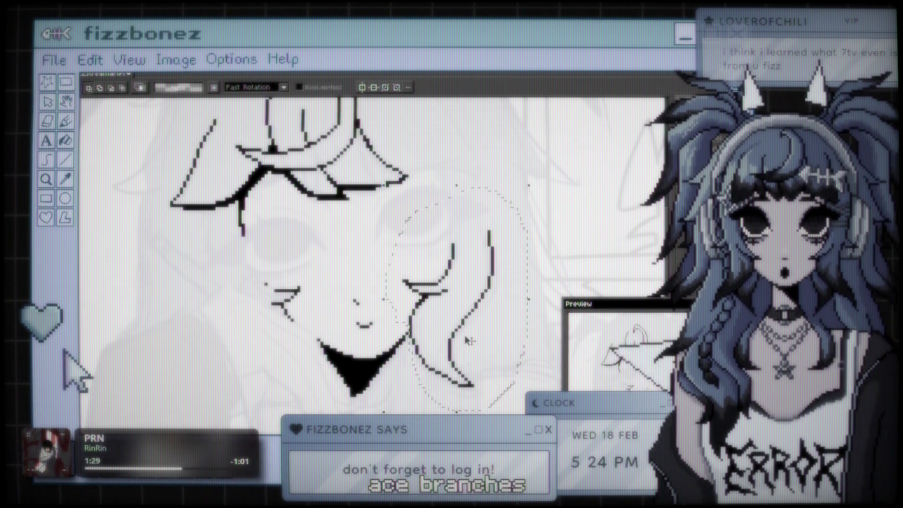
key("Delete")
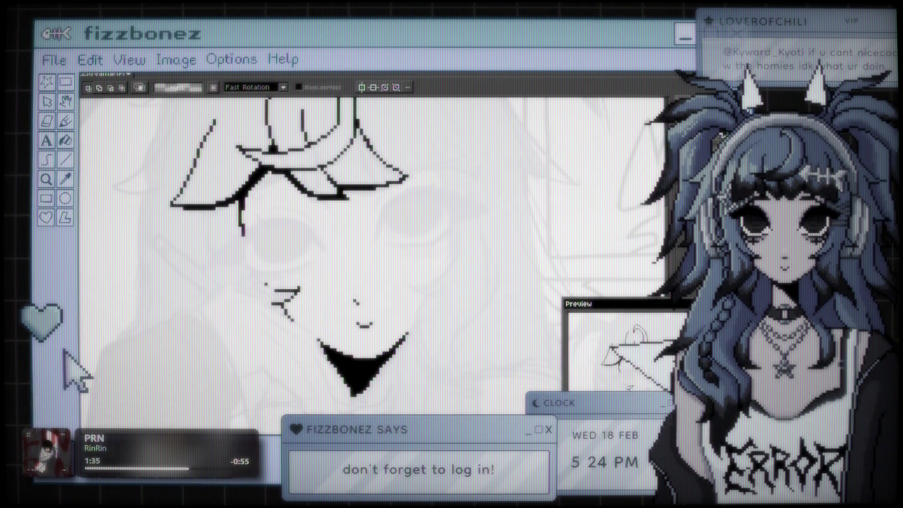
double_click(716, 141)
type("hair")
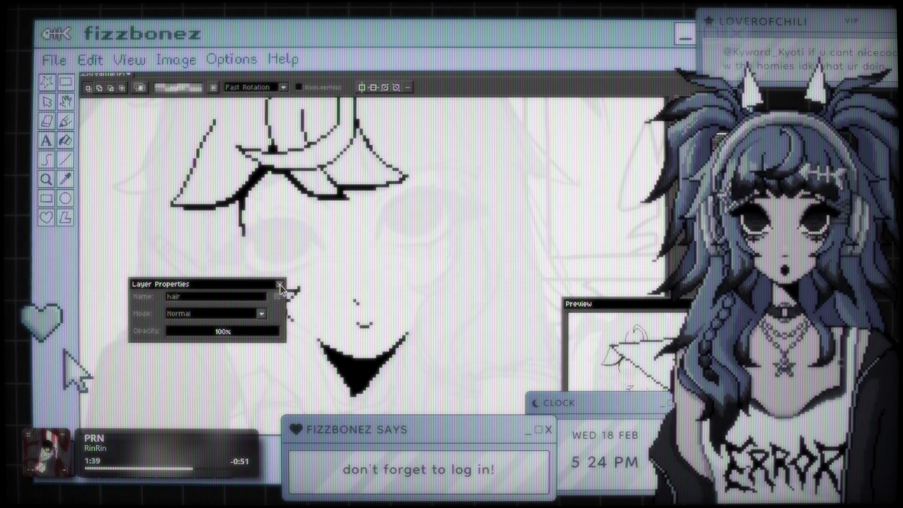
left_click(280, 285)
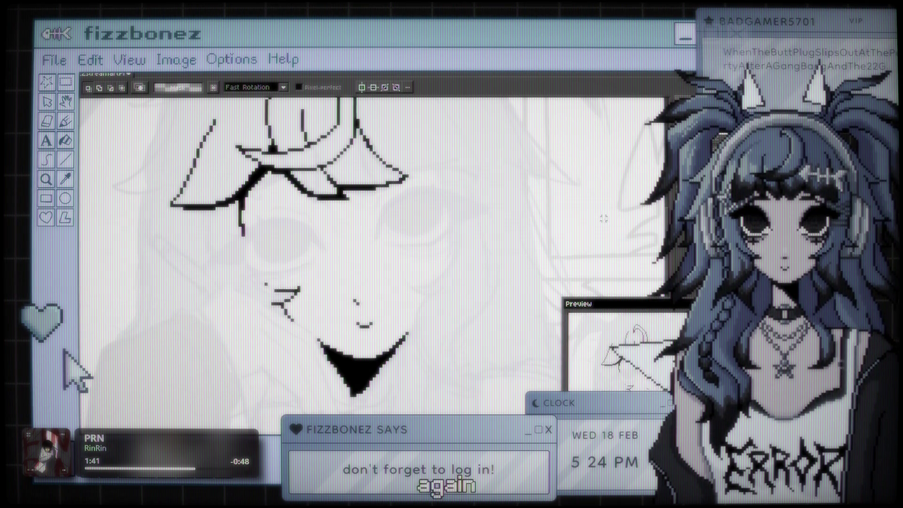
key("ctrl+v")
left_click(364, 272)
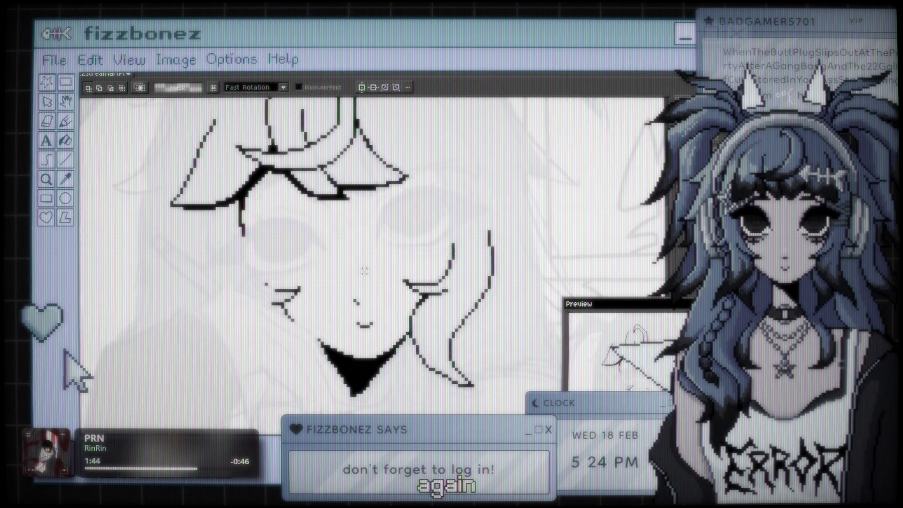
Step: Fit the drawing to the screen, zoom onto the face, and switch to the 1px Pencil
scroll(365, 272, "down", 2)
scroll(339, 294, "up", 2)
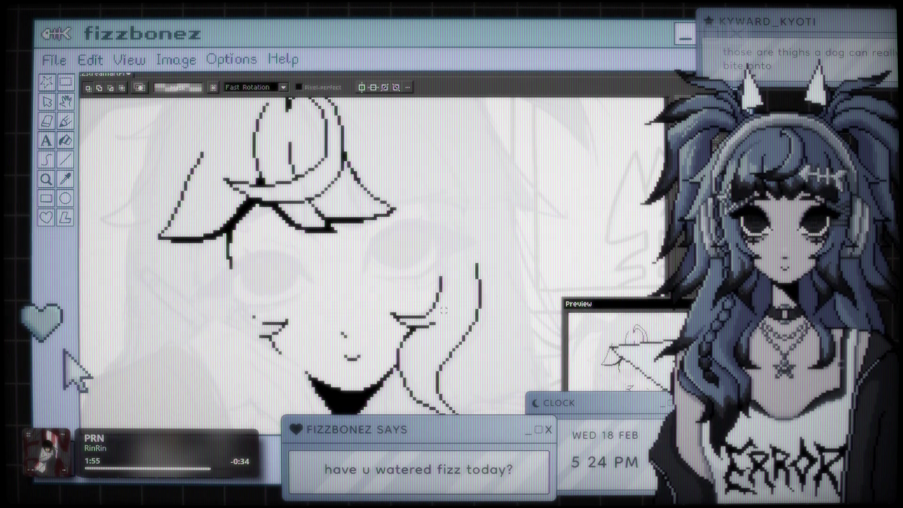
key("ctrl+0")
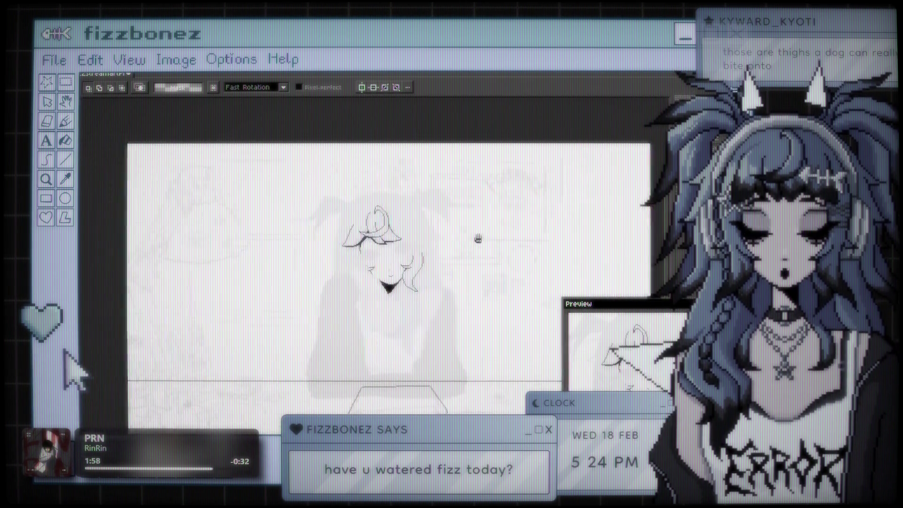
scroll(478, 239, "up", 3)
left_click_drag(478, 239, 440, 202)
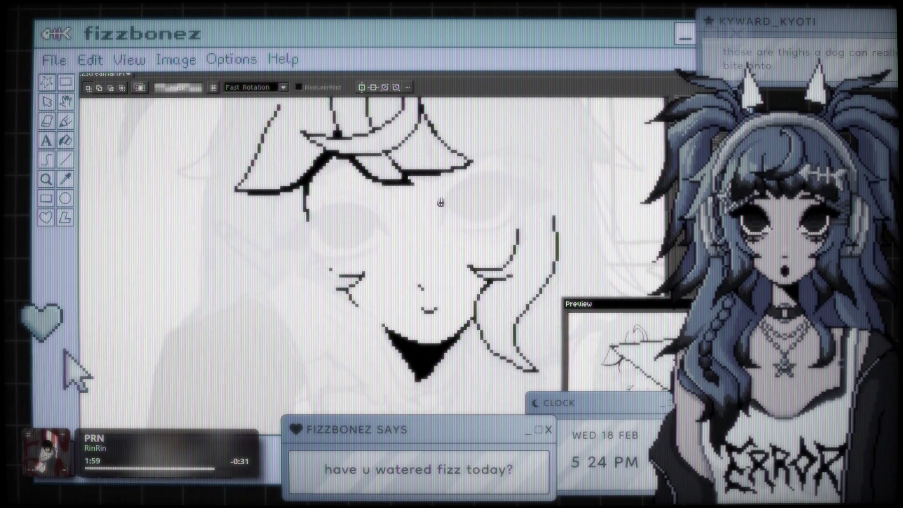
scroll(429, 217, "down", 3)
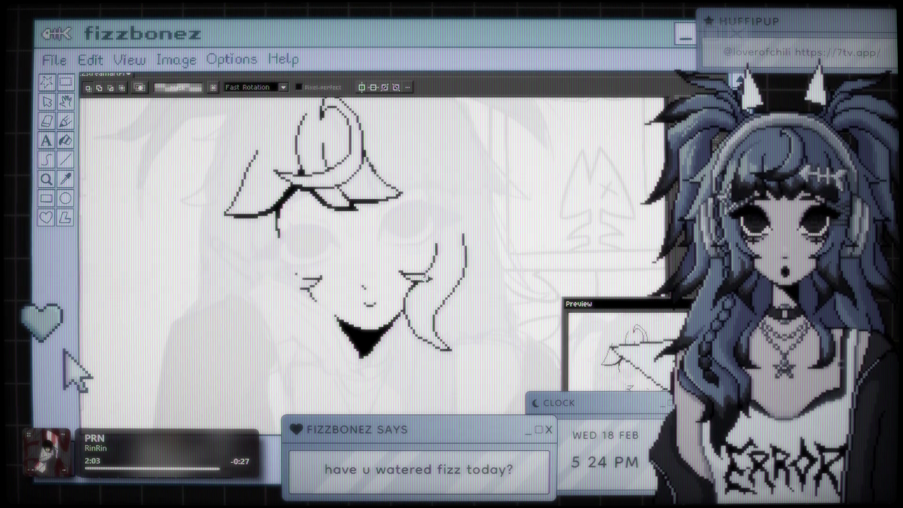
scroll(426, 278, "up", 1)
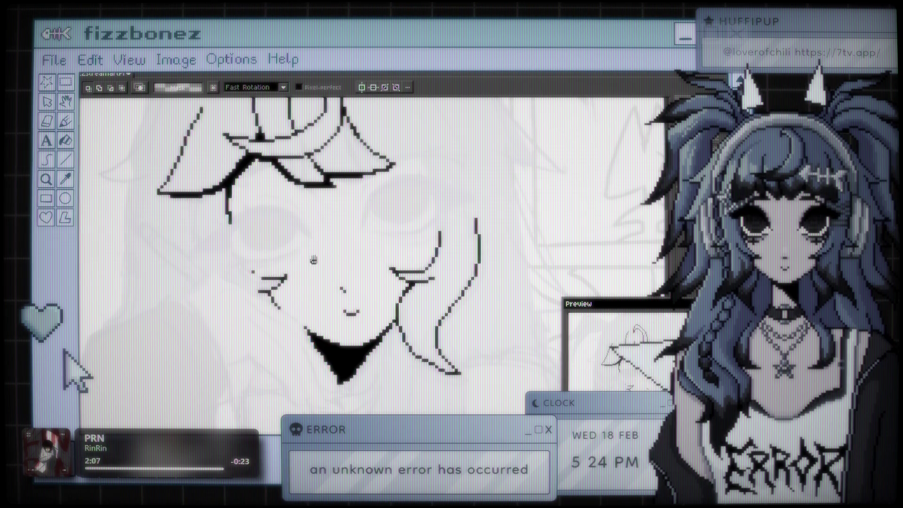
scroll(385, 256, "left", 3)
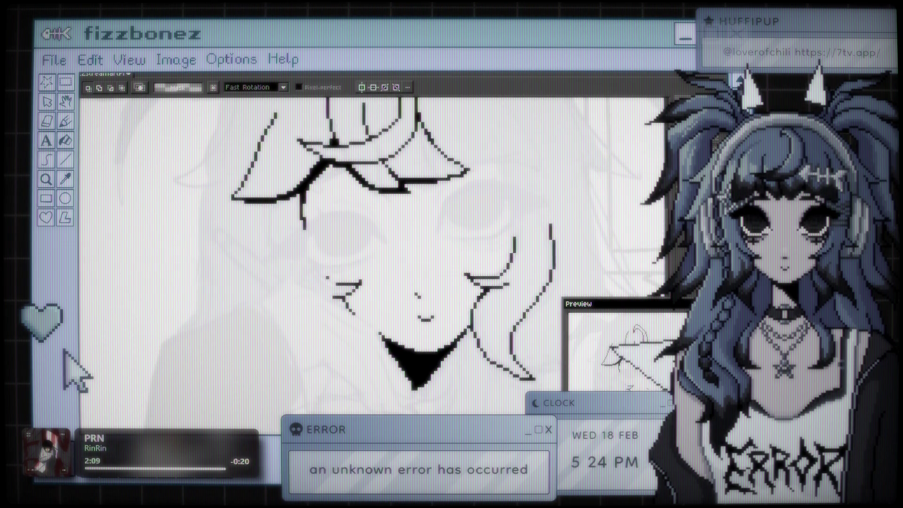
key("b")
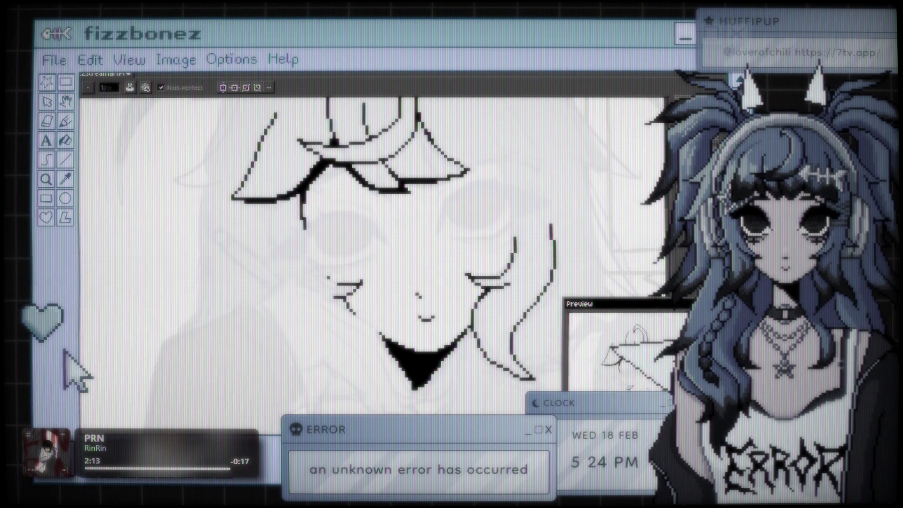
scroll(512, 174, "down", 1)
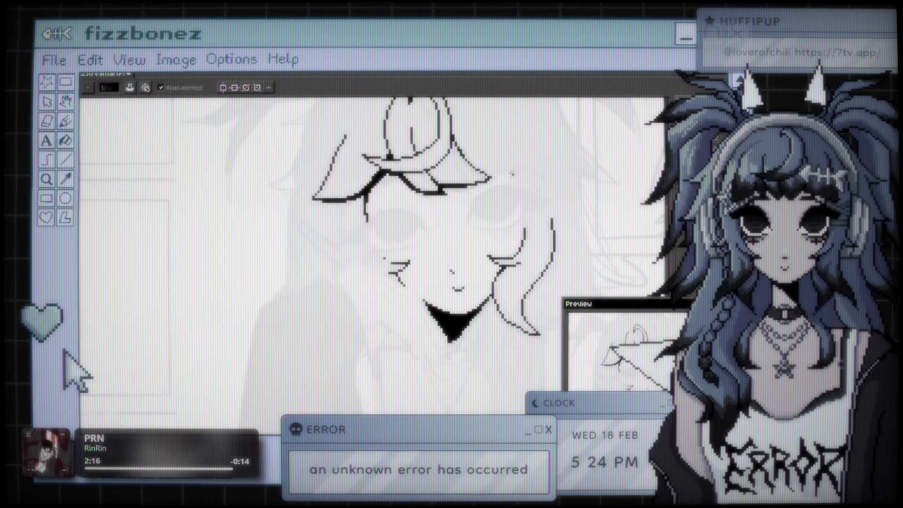
scroll(483, 209, "up", 1)
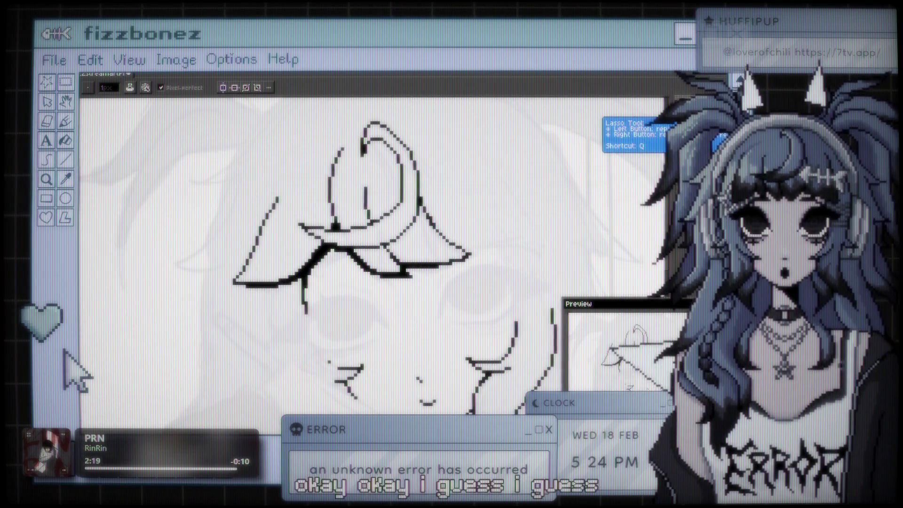
left_click(720, 139)
left_click_drag(319, 115, 461, 152)
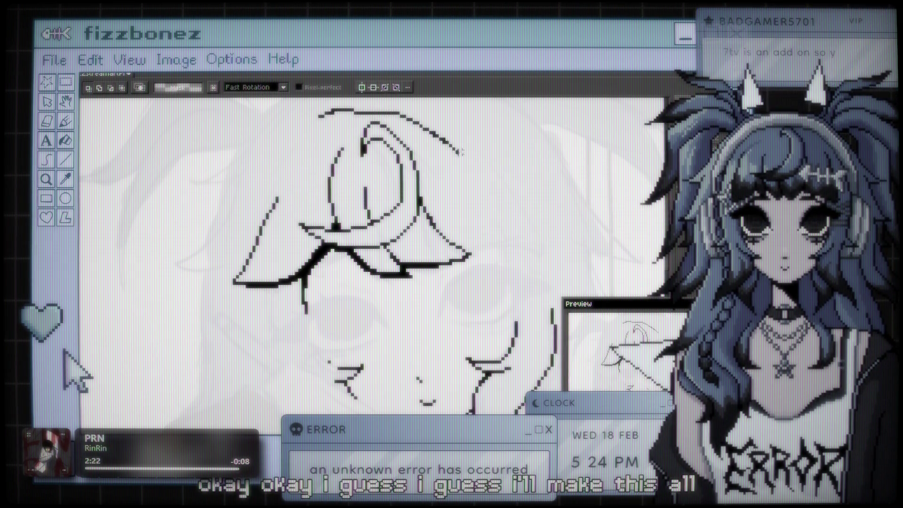
mouse_move(378, 414)
left_mouse_down()
mouse_move(169, 266)
mouse_move(263, 124)
left_mouse_up()
key("ctrl+d")
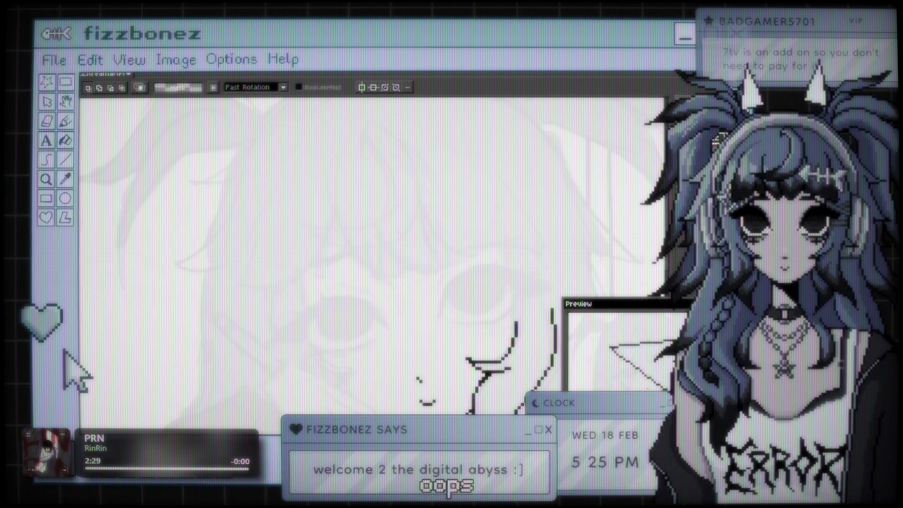
key("ctrl+t")
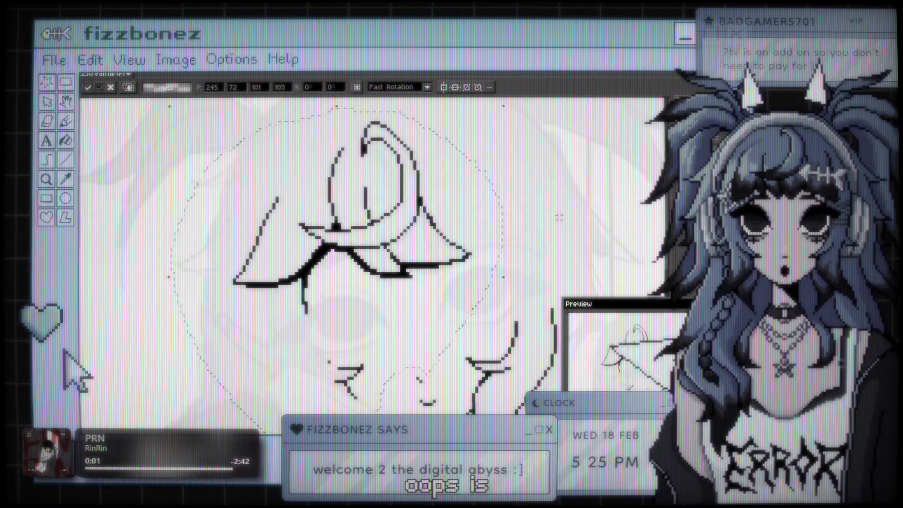
key("Return")
key("Delete")
key("ctrl+z")
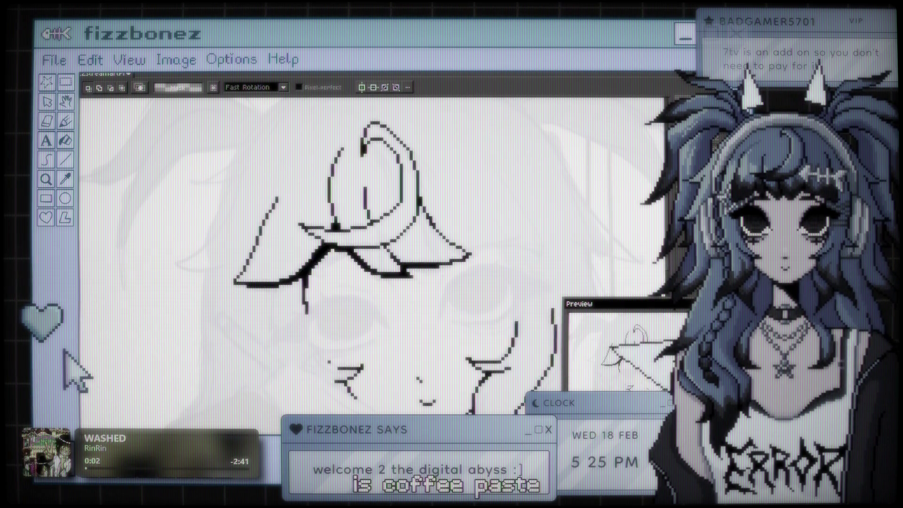
key("ctrl+y")
key("ctrl+z")
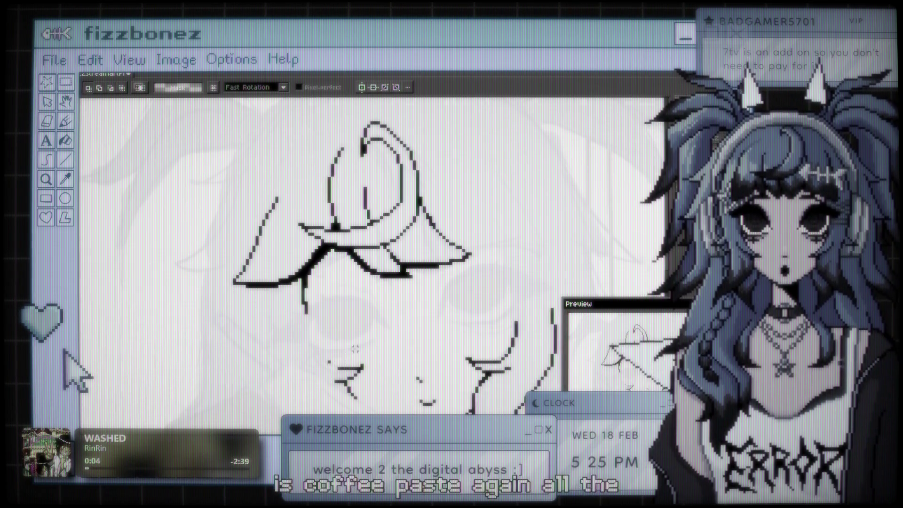
scroll(395, 300, "down", 3)
scroll(395, 300, "up", 2)
scroll(395, 300, "down", 3)
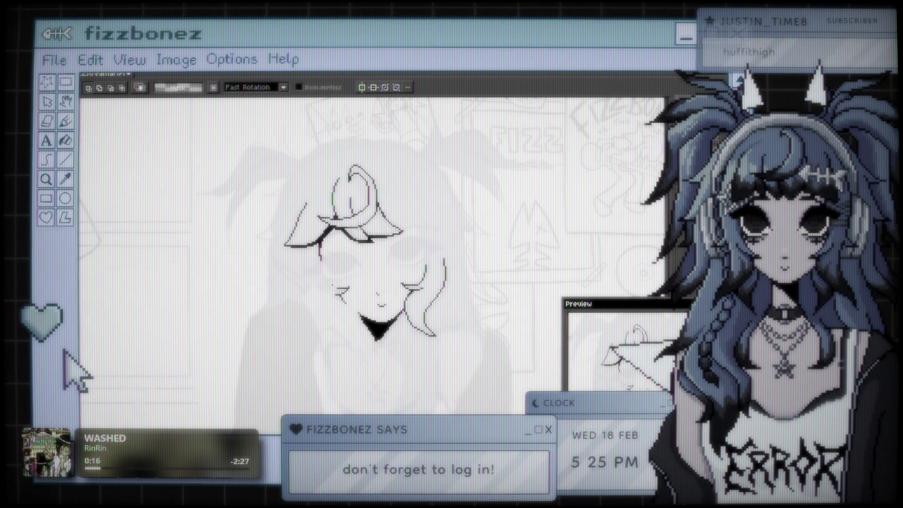
scroll(440, 342, "down", 2)
scroll(325, 230, "up", 5)
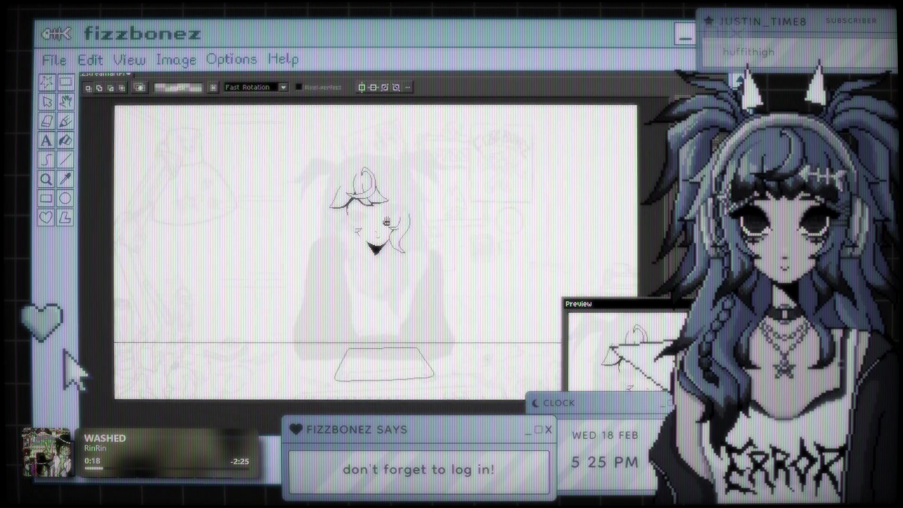
scroll(325, 230, "down", 4)
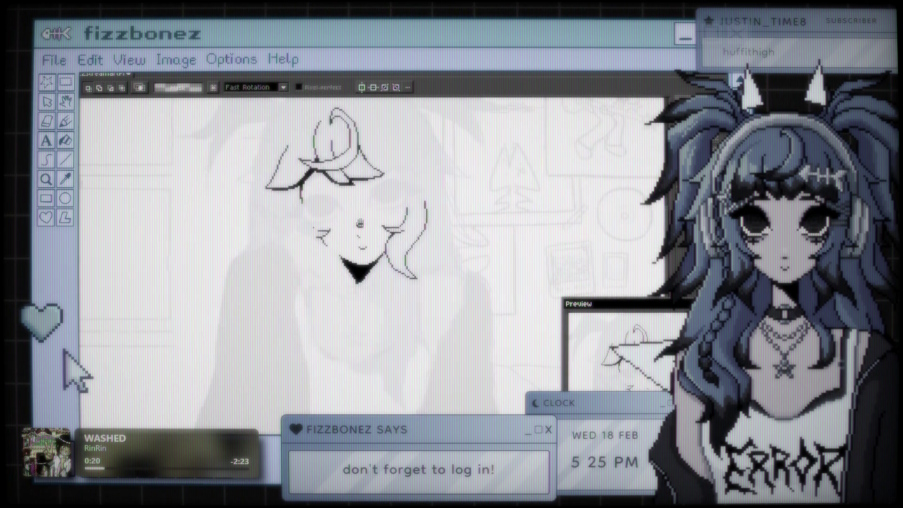
scroll(400, 210, "up", 1)
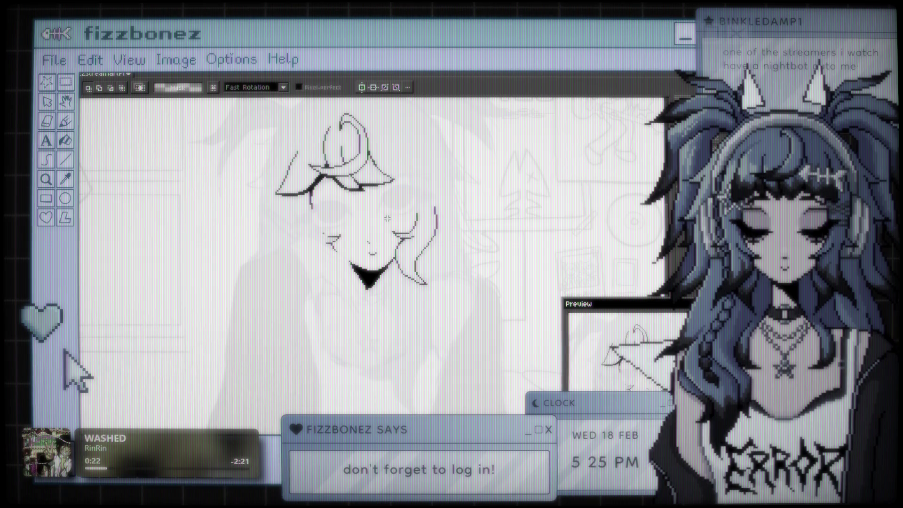
scroll(388, 218, "down", 1)
scroll(387, 218, "up", 1)
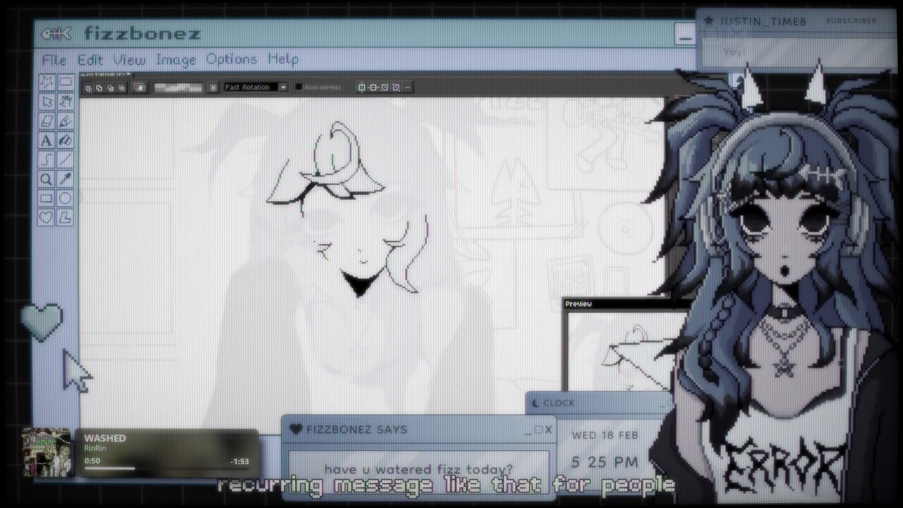
scroll(362, 186, "down", 1)
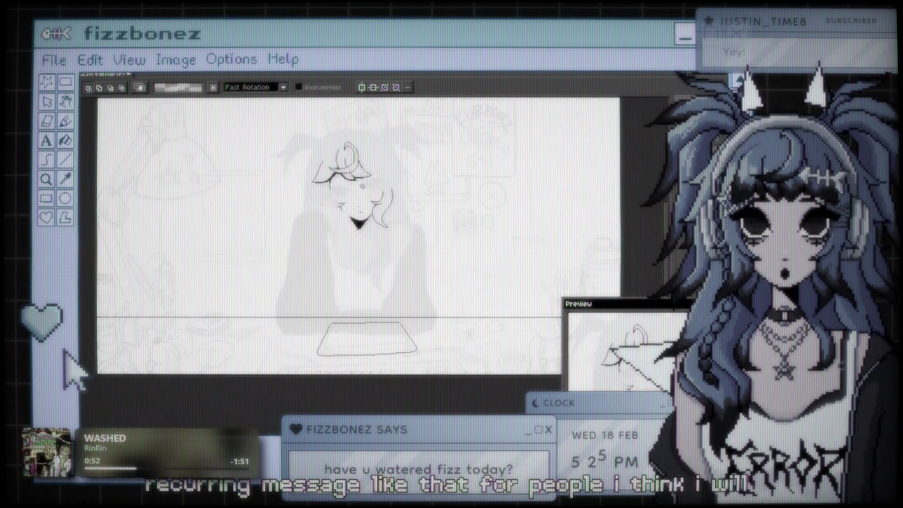
scroll(361, 186, "up", 3)
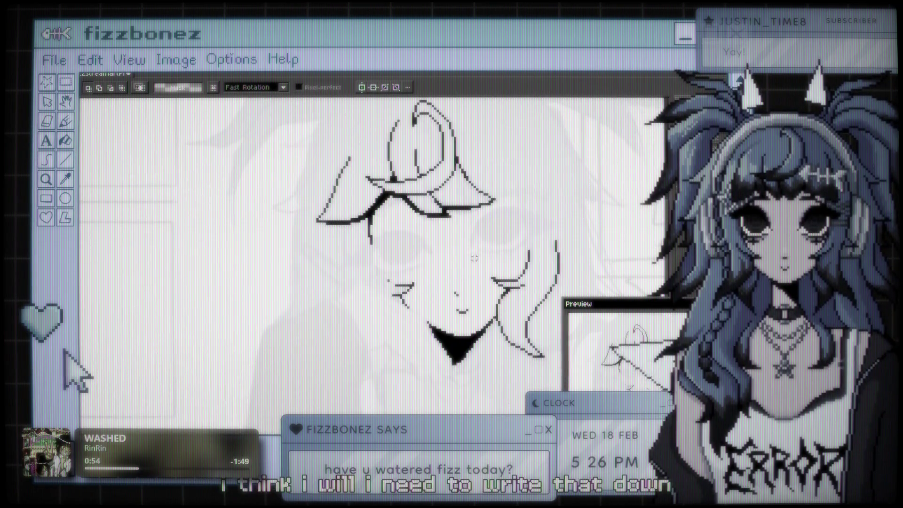
scroll(474, 259, "up", 2)
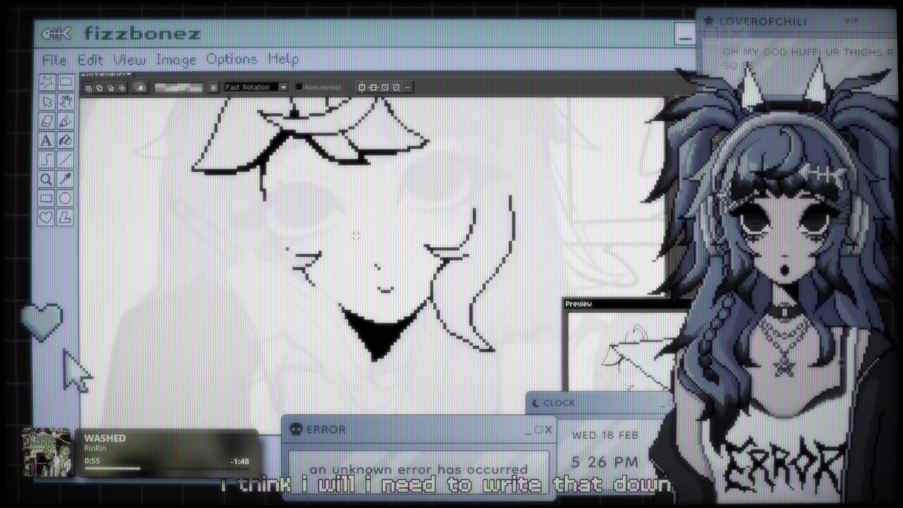
scroll(357, 235, "down", 1)
scroll(387, 213, "up", 1)
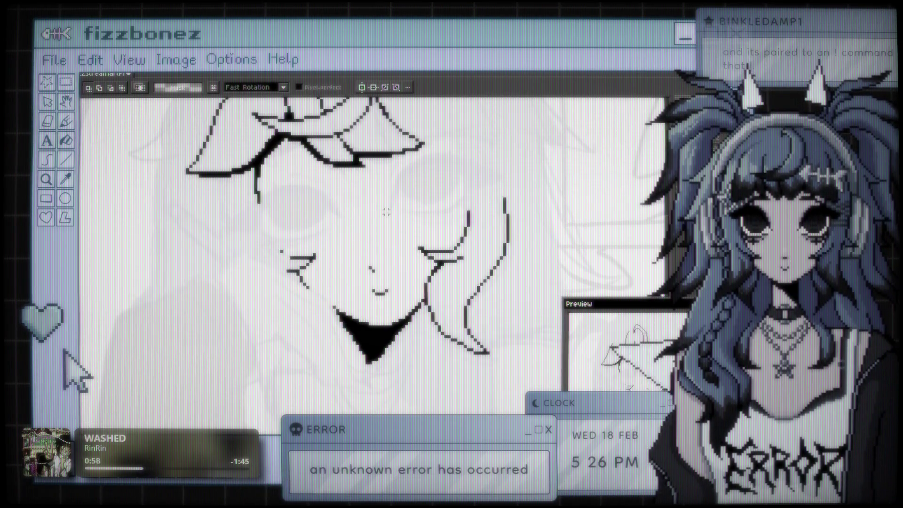
scroll(418, 258, "up", 3)
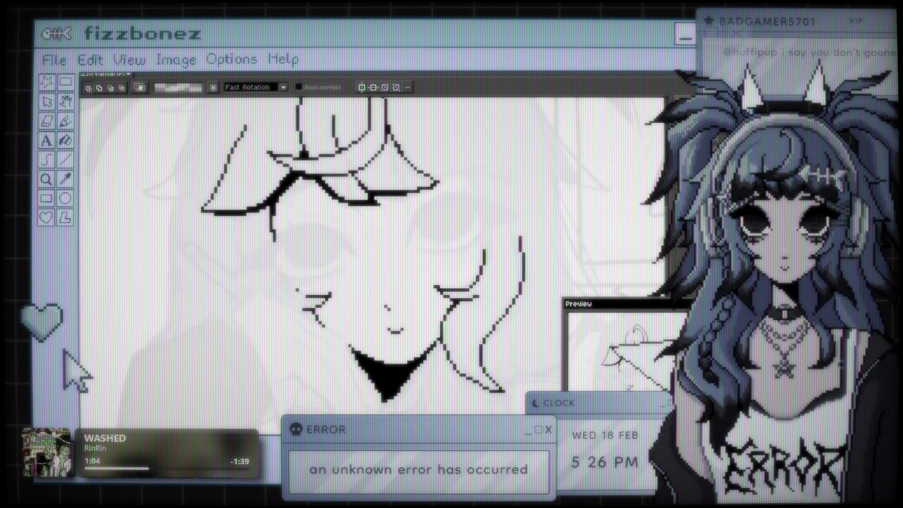
Step: With the 1px Pencil, ink a short eye line on the face beneath the bangs
key("b")
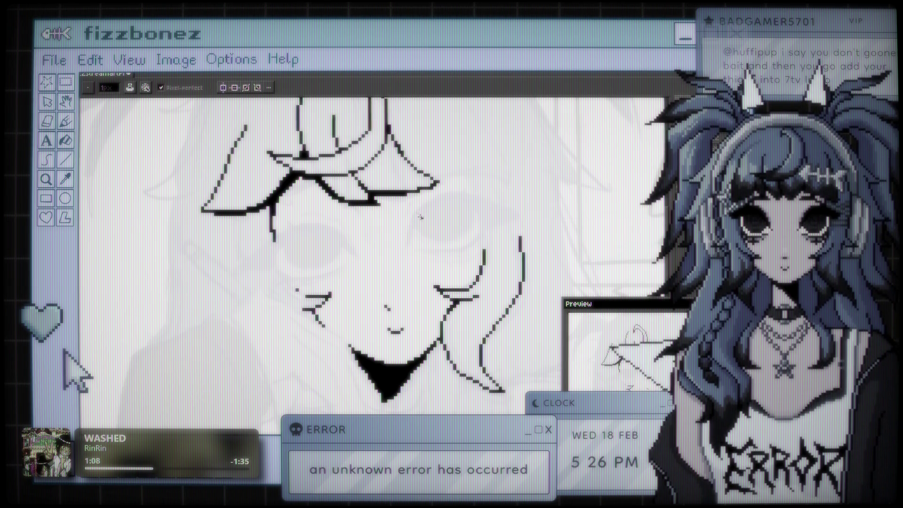
left_click_drag(426, 207, 402, 247)
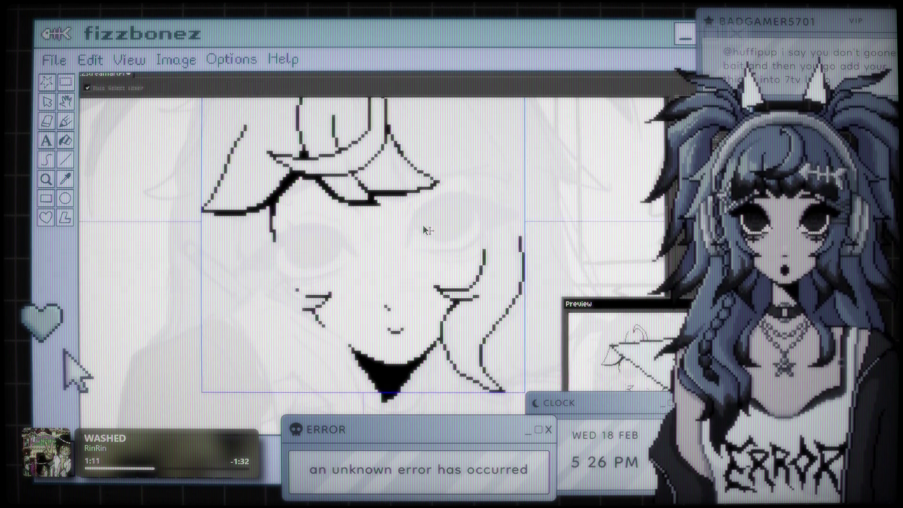
left_click_drag(434, 215, 401, 299)
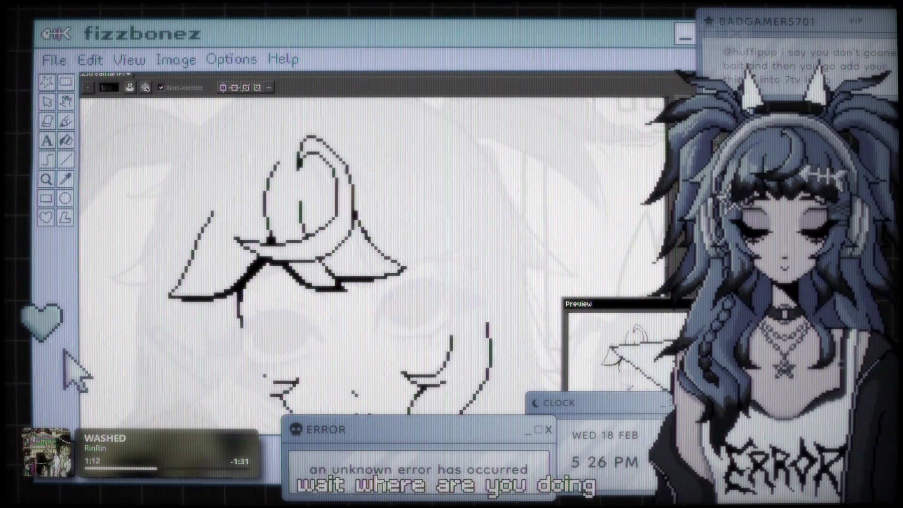